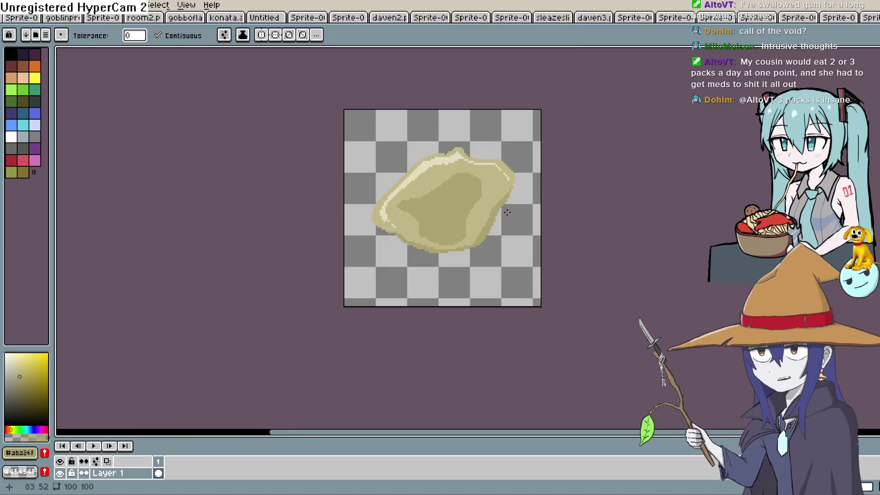
With the Pencil and the mid tan, add light pixels on the rock's right edge, inner shadow and lower edge.
scroll(504, 216, up, 3)
key(b)
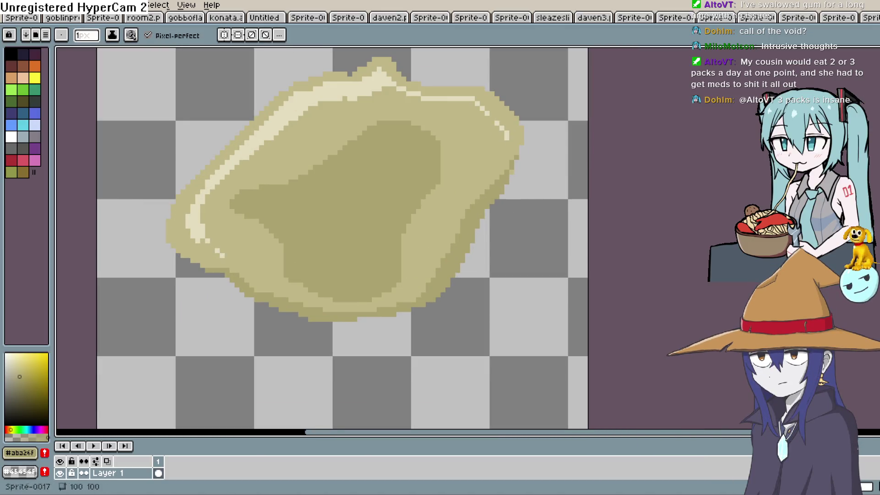
alt+click(471, 180)
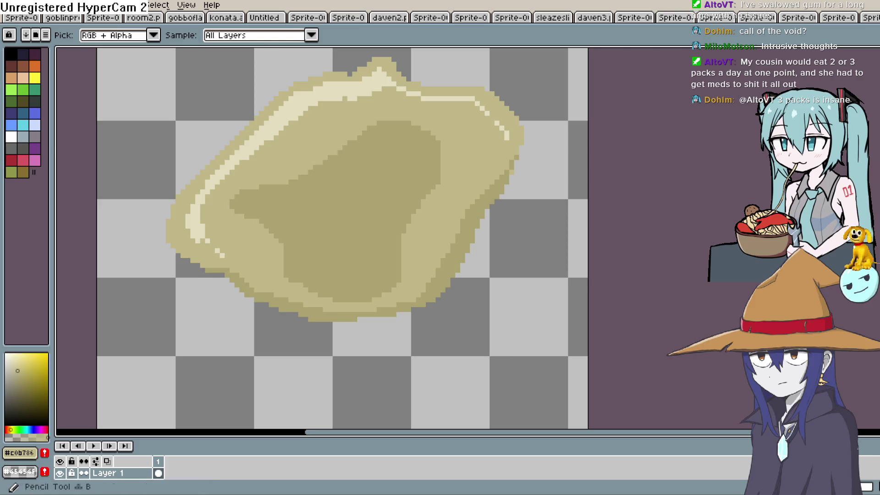
drag(431, 265, 463, 220)
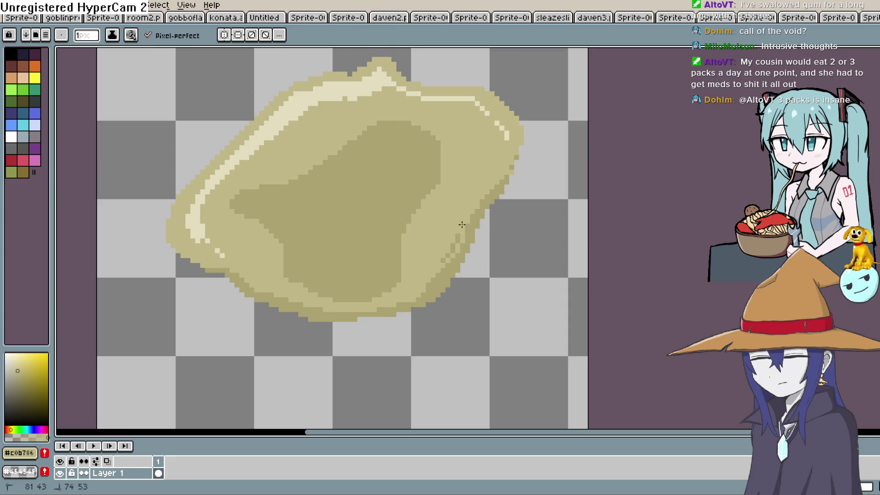
drag(417, 271, 423, 245)
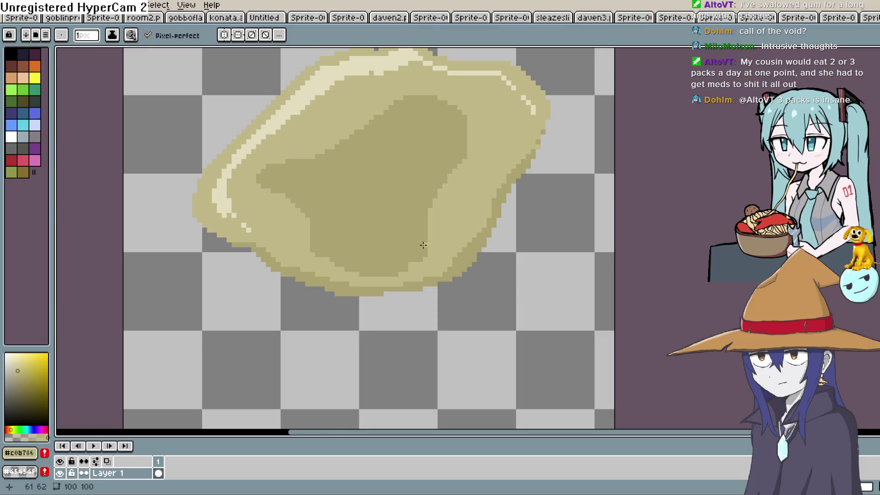
drag(326, 252, 289, 202)
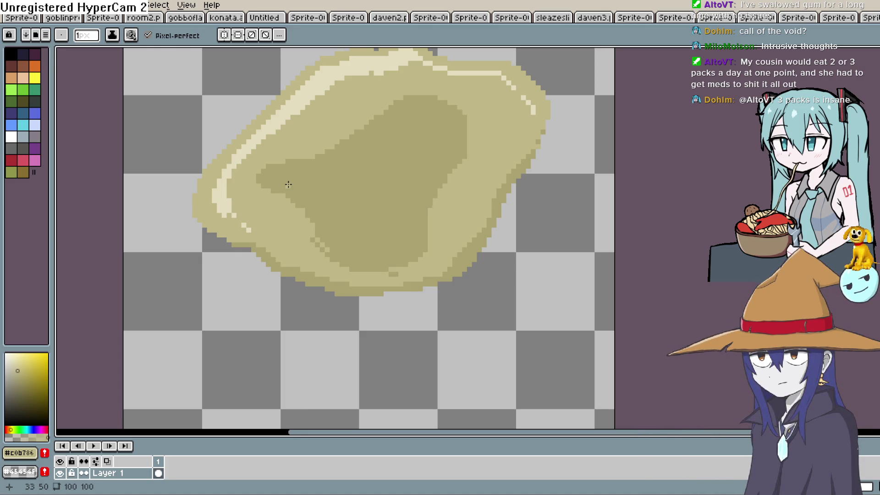
click(401, 272)
Sample the pale highlight colour #e3ddbe from the rock's top.
key(i)
scroll(524, 275, left, 2)
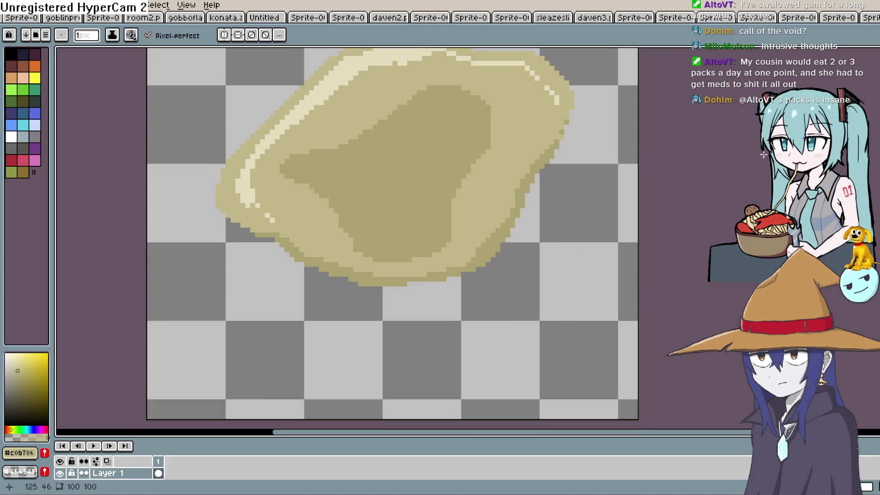
click(504, 57)
scroll(614, 174, up, 2)
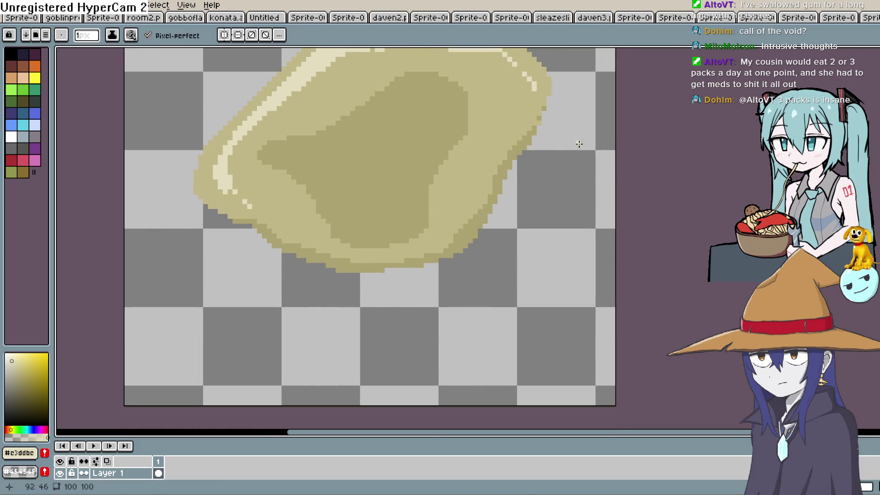
Trace the pale highlight down the rock's right and lower-right edges.
click(513, 133)
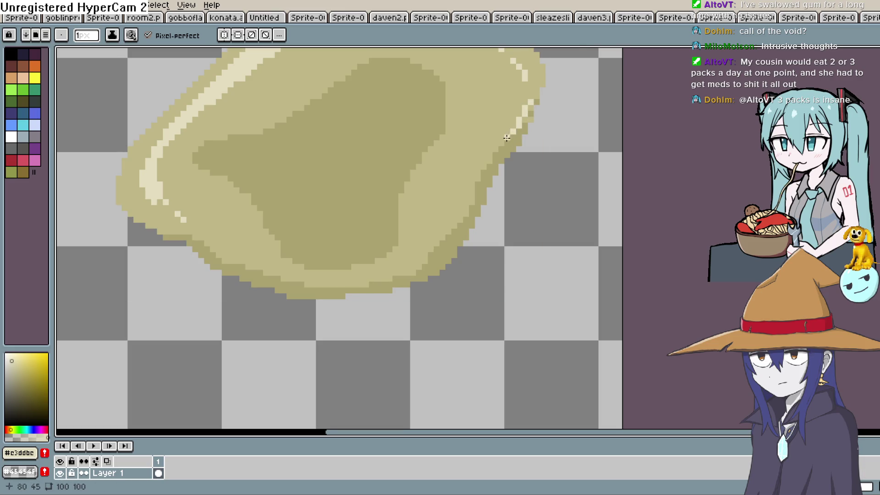
mouse_move(485, 164)
mouse_down()
mouse_move(469, 204)
mouse_move(439, 239)
mouse_move(518, 210)
mouse_up()
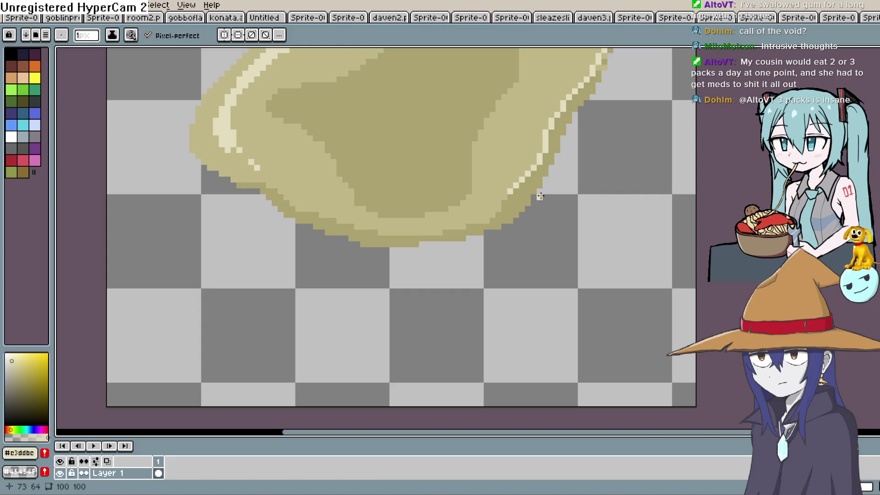
scroll(541, 196, down, 1)
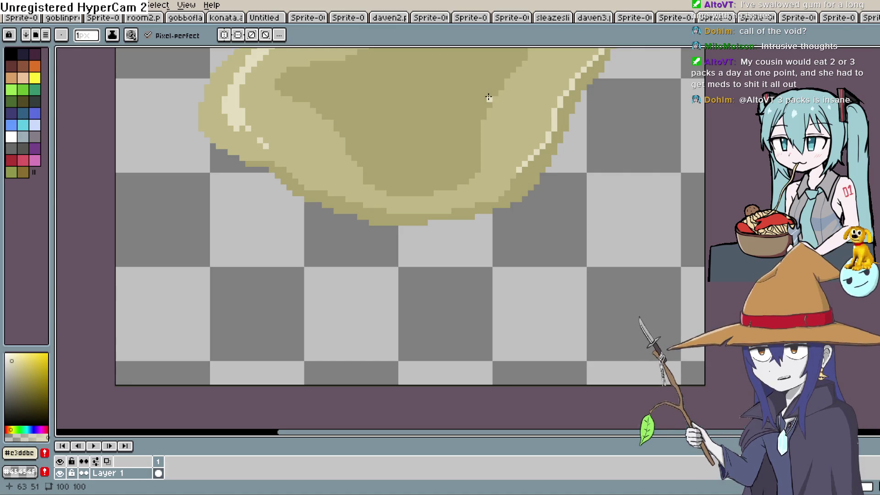
drag(547, 174, 558, 120)
click(523, 120)
click(517, 127)
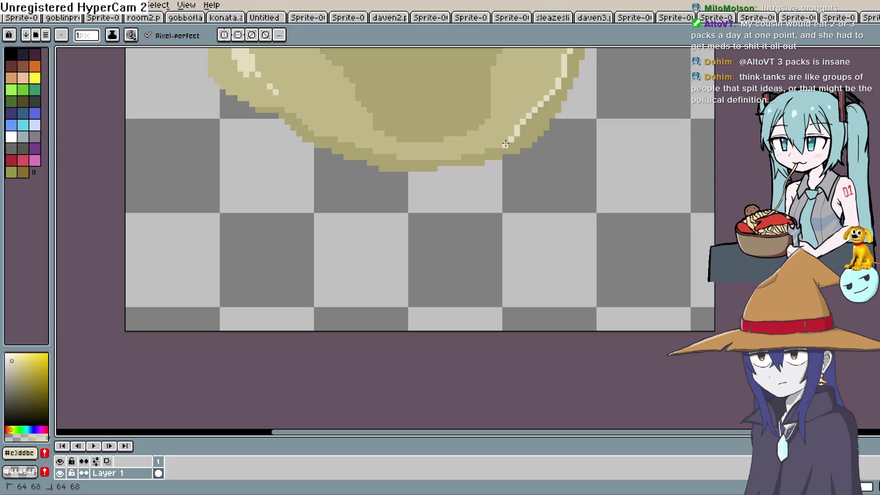
Continue the pale highlight along the rock's bottom edge and up its lower-left side.
click(479, 149)
drag(459, 157, 375, 152)
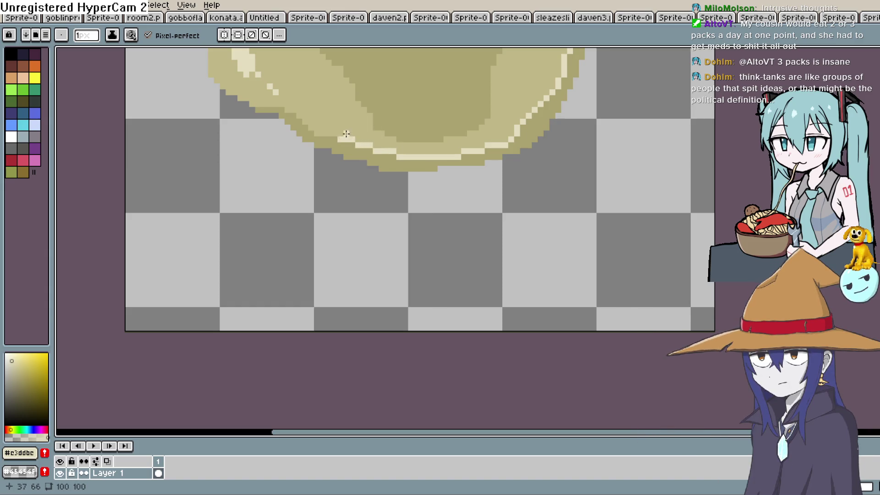
drag(309, 119, 293, 109)
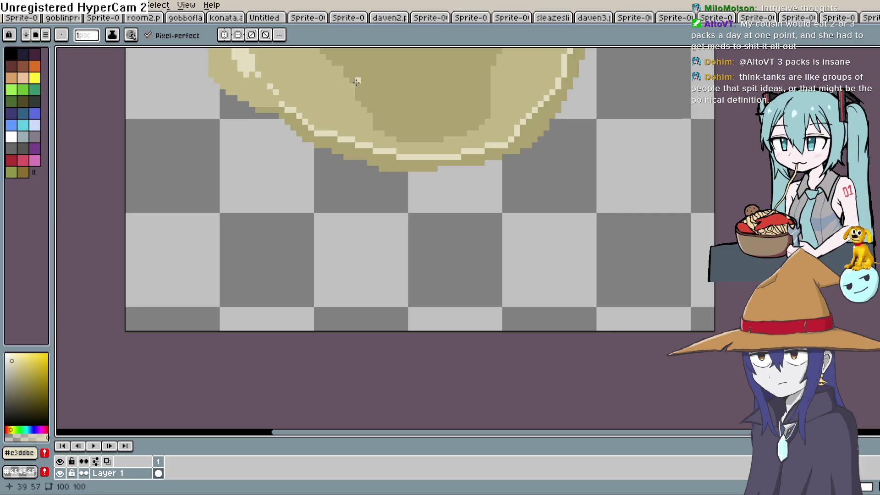
scroll(339, 78, up, 2)
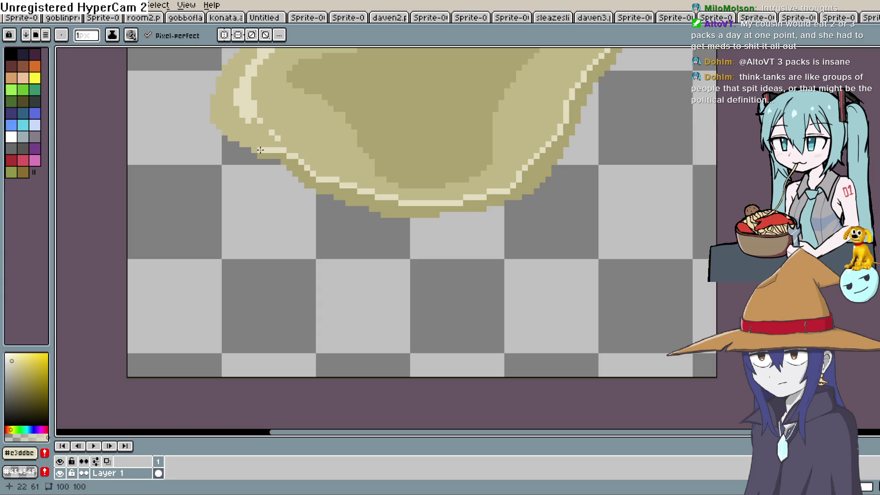
scroll(591, 145, down, 3)
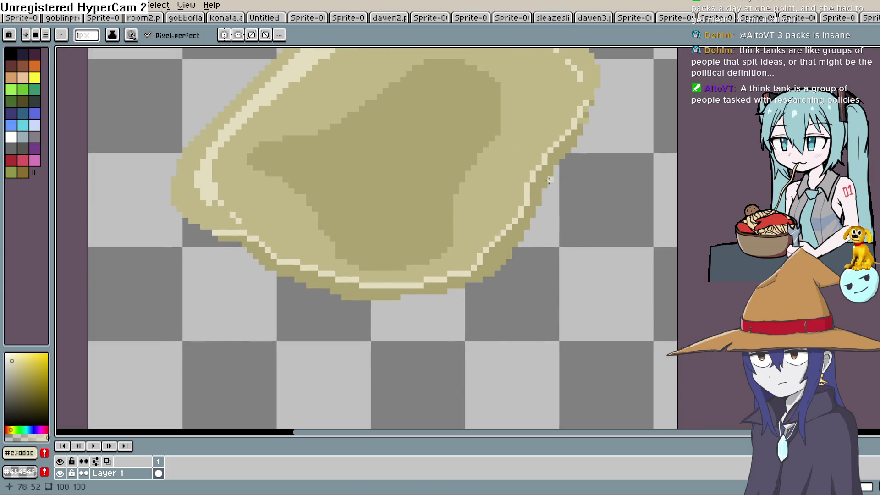
mouse_move(585, 147)
mouse_down()
mouse_move(577, 178)
mouse_move(567, 181)
mouse_move(573, 155)
mouse_up()
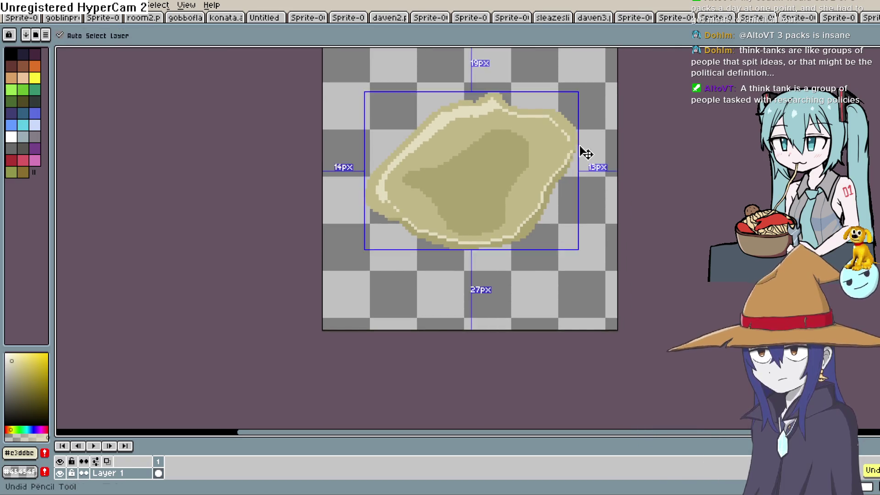
Pick the rock's darker tan for the Pencil and set the brush size to 2 px.
key(v)
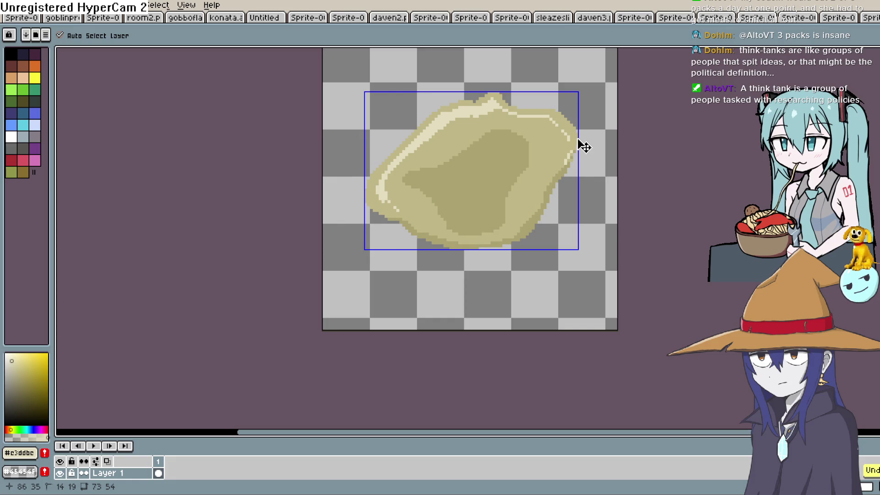
key(b)
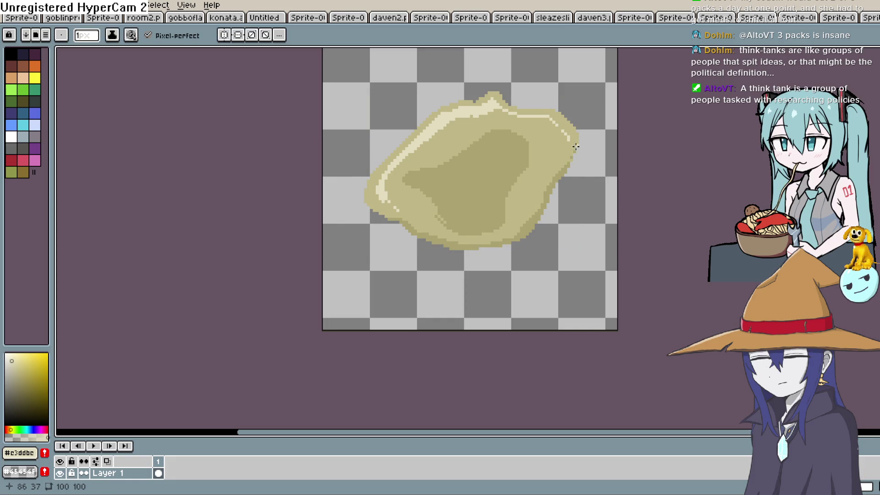
key(i)
click(531, 231)
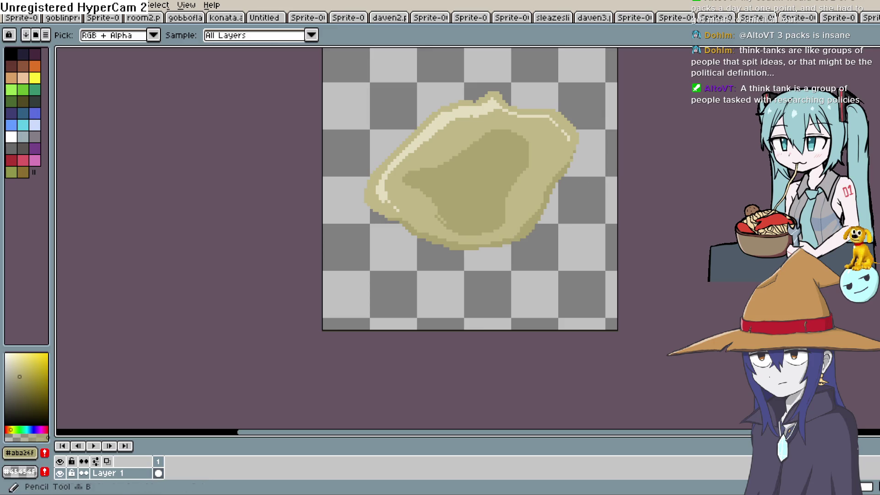
key(b)
key(plus)
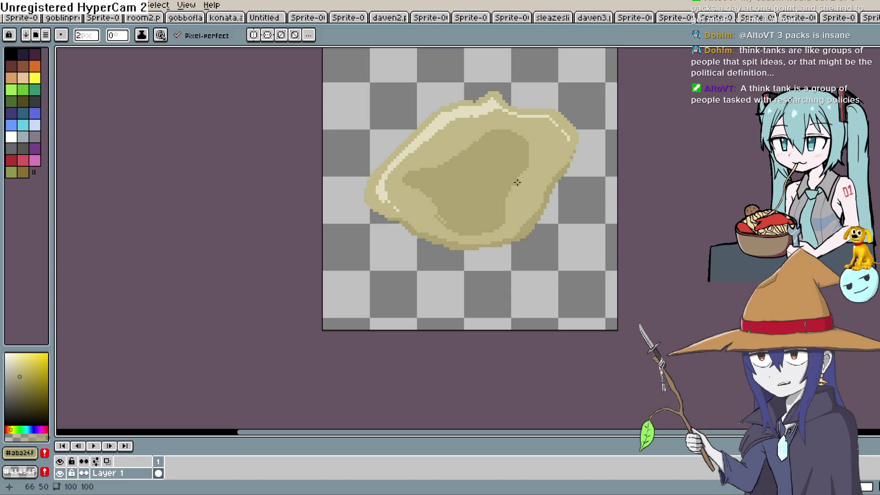
Sample the mid tan and paint over the bottom edge of the rock's dark inner shadow.
mouse_move(495, 210)
mouse_down()
mouse_move(544, 177)
mouse_move(527, 189)
mouse_move(544, 165)
mouse_move(479, 203)
mouse_move(388, 193)
mouse_up()
scroll(574, 153, up, 1)
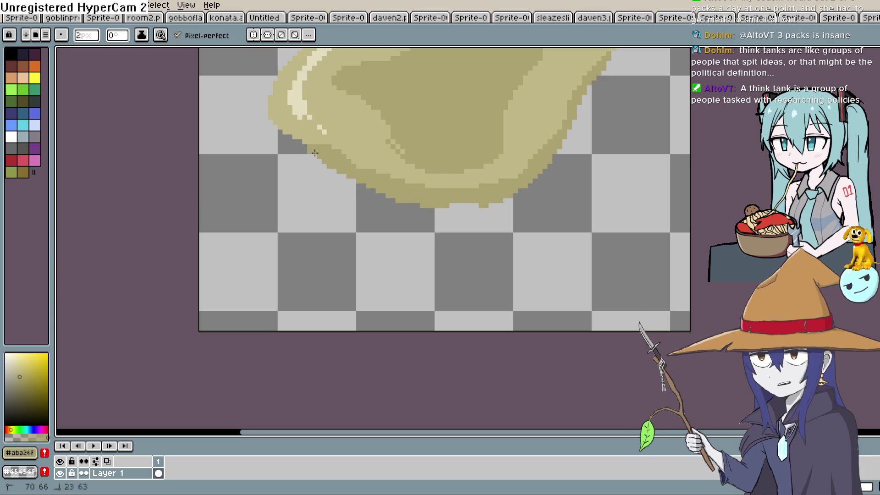
drag(321, 153, 348, 212)
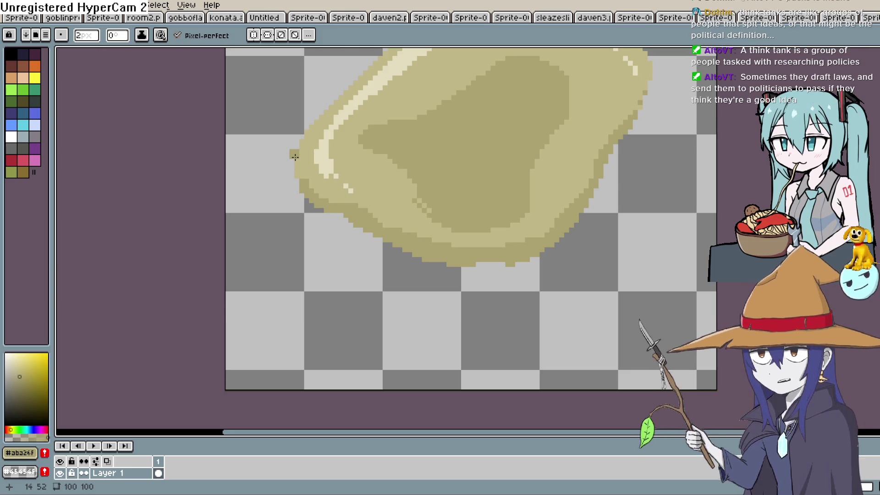
mouse_move(357, 152)
mouse_down()
mouse_move(345, 192)
mouse_move(376, 206)
mouse_move(428, 138)
mouse_up()
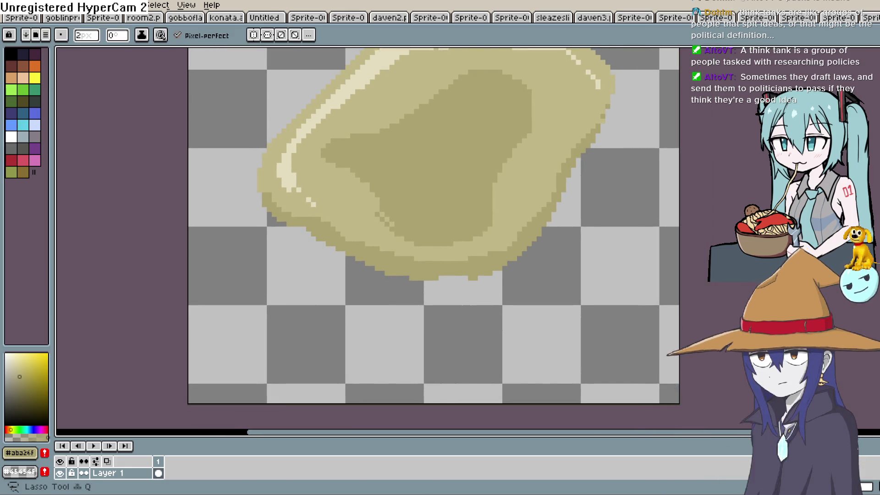
alt+click(507, 183)
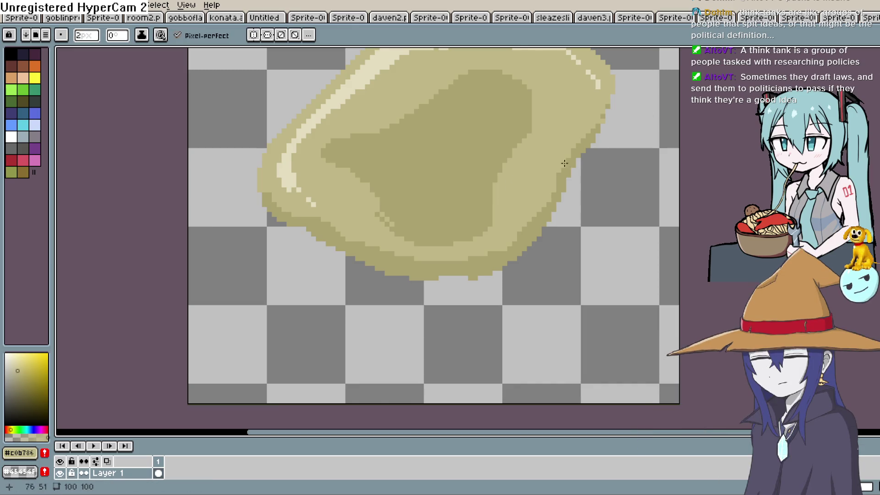
drag(457, 244, 410, 240)
drag(537, 148, 517, 203)
drag(555, 164, 544, 188)
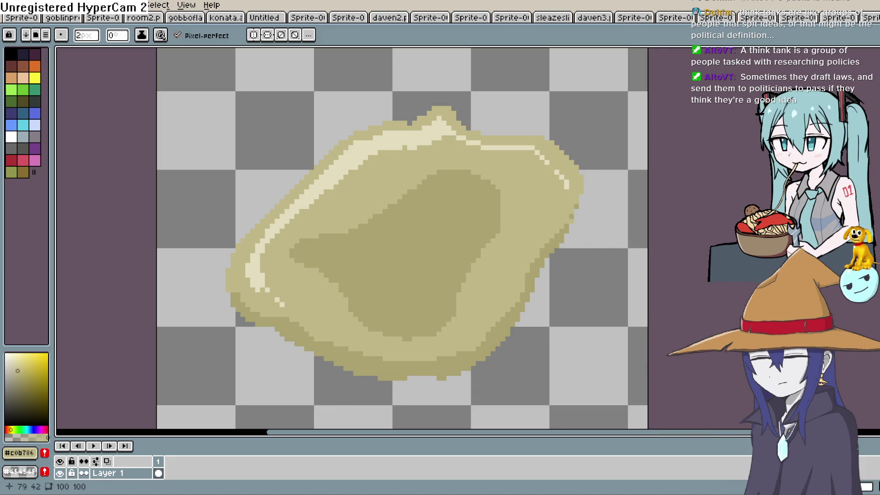
scroll(537, 245, down, 2)
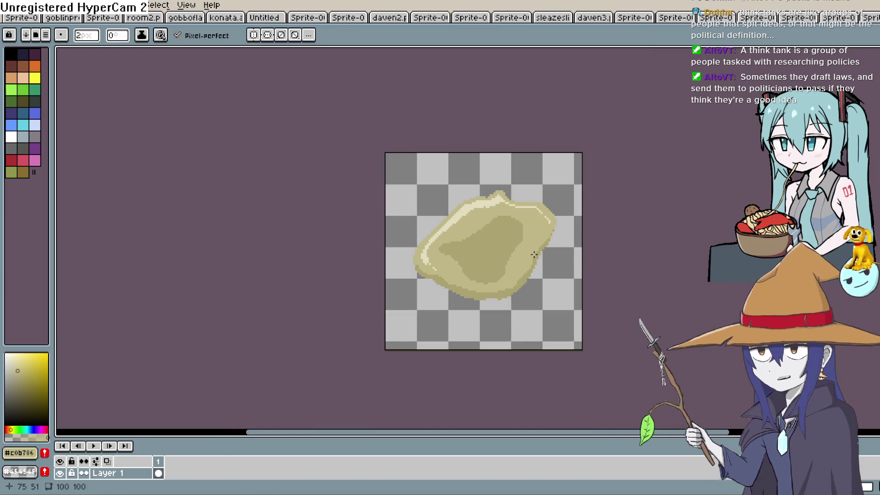
Thin the upper-left highlight stripe and cover the lower-left highlight pixels with base tan.
scroll(534, 247, up, 3)
key(space)
drag(524, 251, 524, 270)
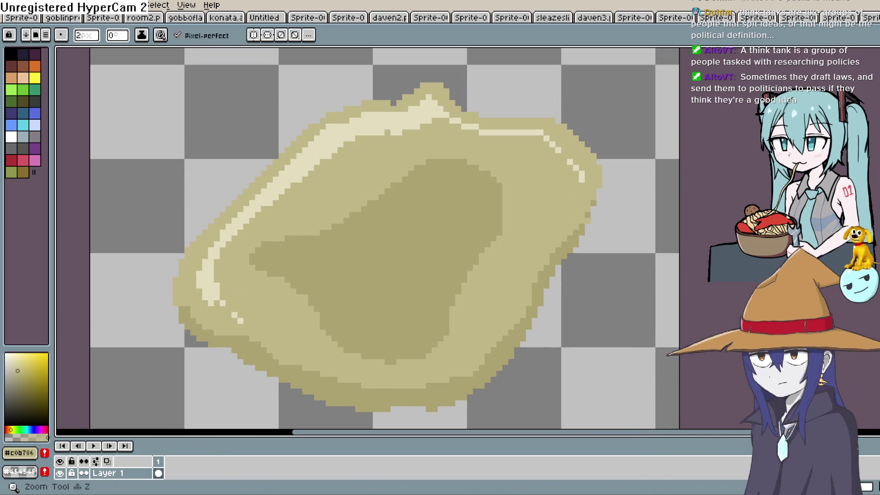
key(i)
key(b)
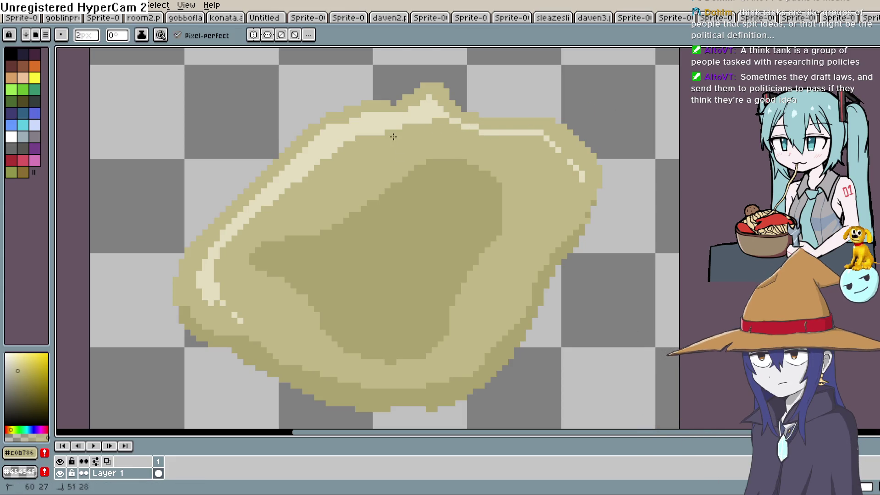
drag(362, 137, 324, 161)
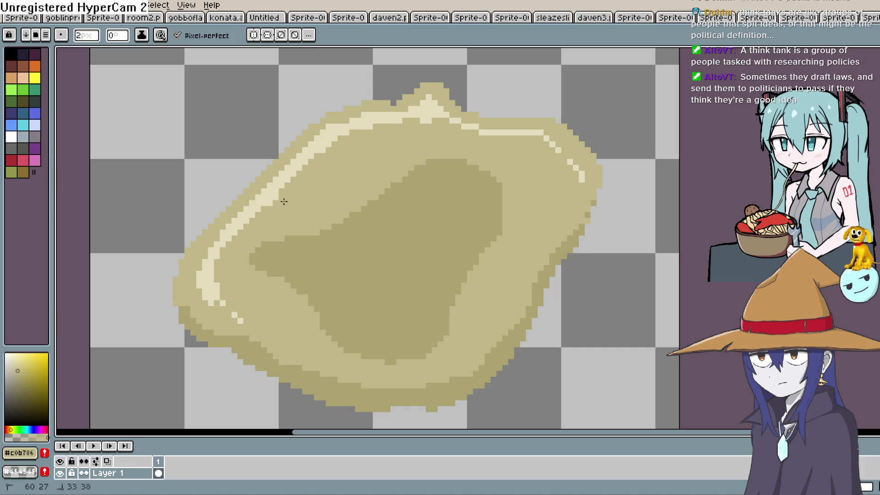
drag(234, 315, 218, 288)
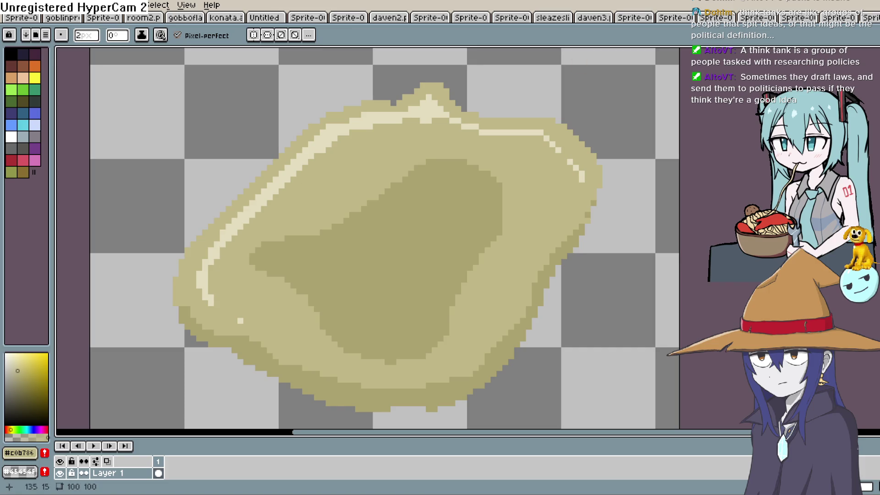
Erase stray pixels along the rock's top and lower-left edges with a smaller eraser.
click(868, 99)
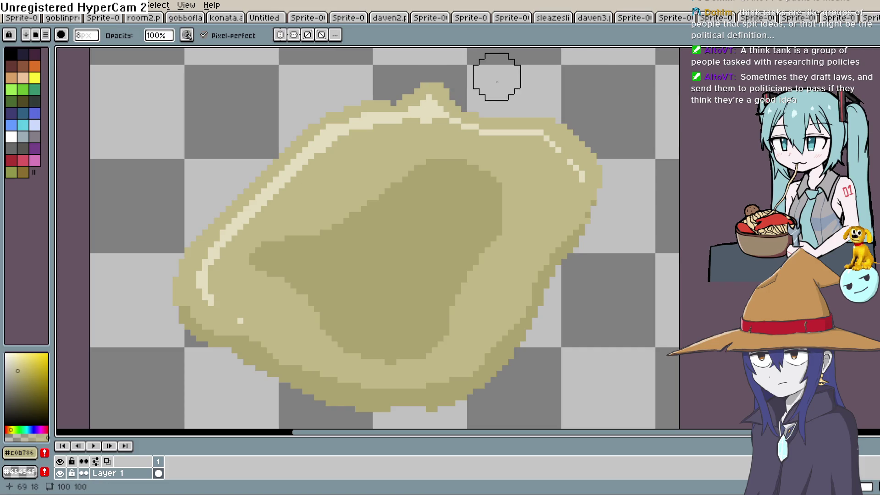
key(minus)
key(minus)
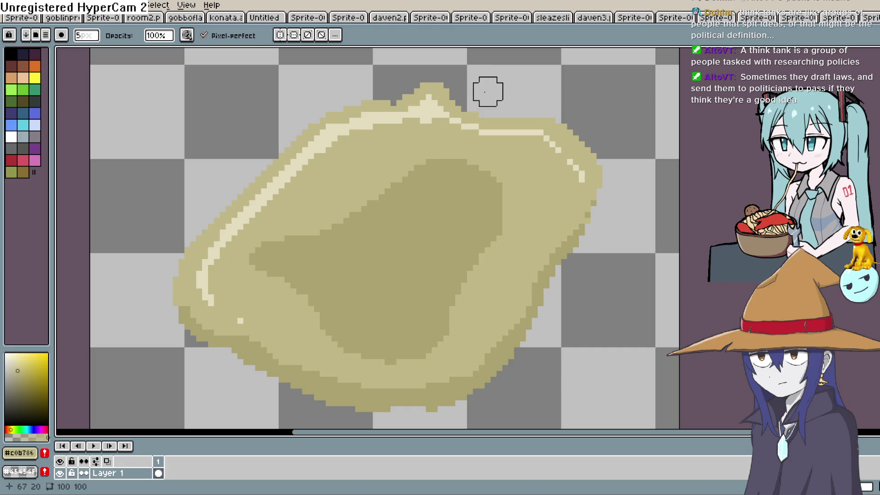
mouse_move(485, 89)
mouse_down()
mouse_move(459, 92)
mouse_move(436, 78)
mouse_move(367, 95)
mouse_up()
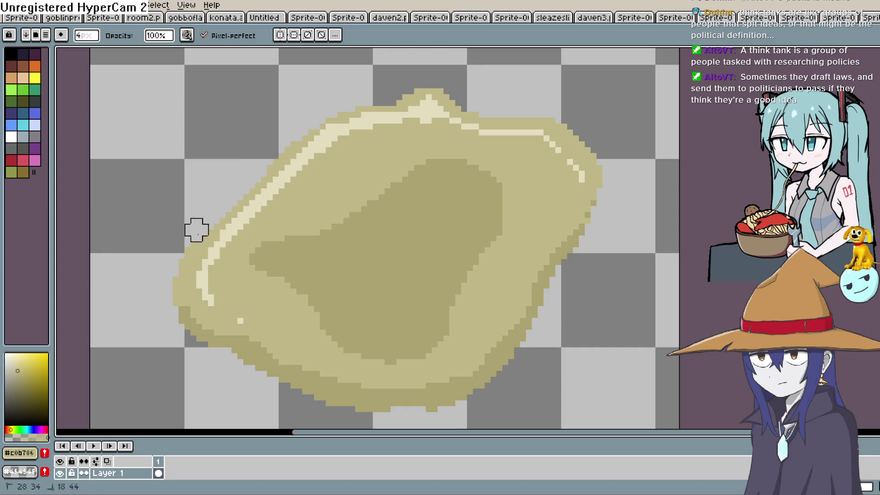
mouse_move(184, 247)
mouse_down()
mouse_move(169, 261)
mouse_move(179, 330)
mouse_move(214, 354)
mouse_up()
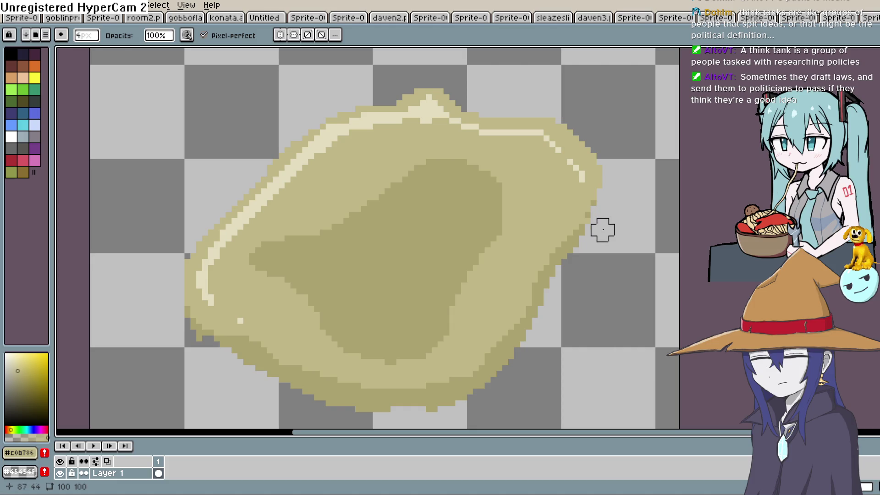
drag(585, 240, 572, 254)
key(shift+p)
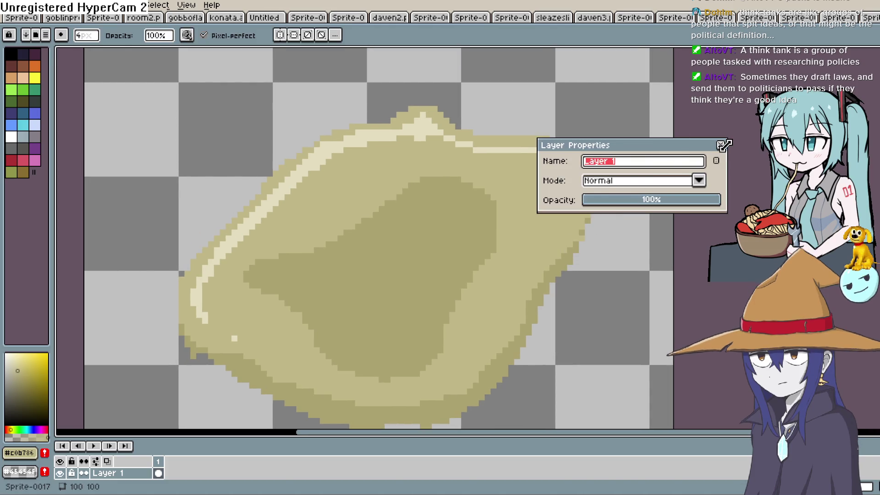
click(720, 144)
scroll(662, 161, down, 4)
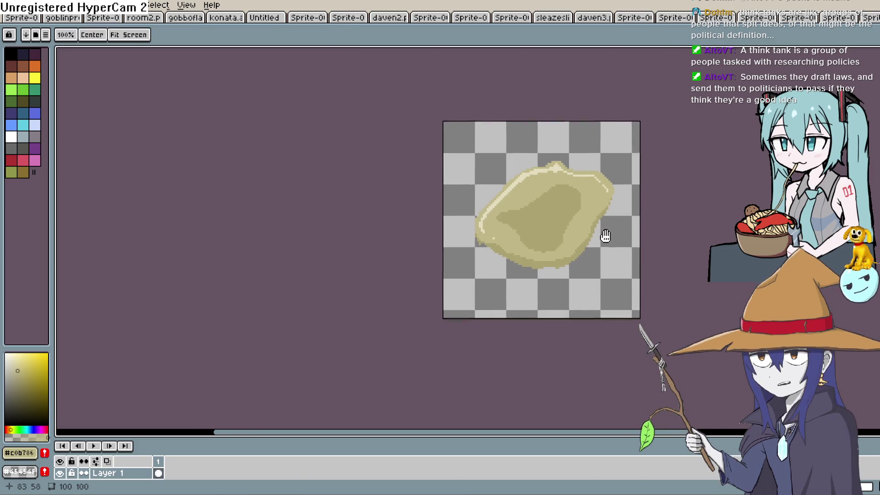
Pick a darker shade of the rock's mid olive, undoing the first patch attempt.
drag(611, 238, 536, 210)
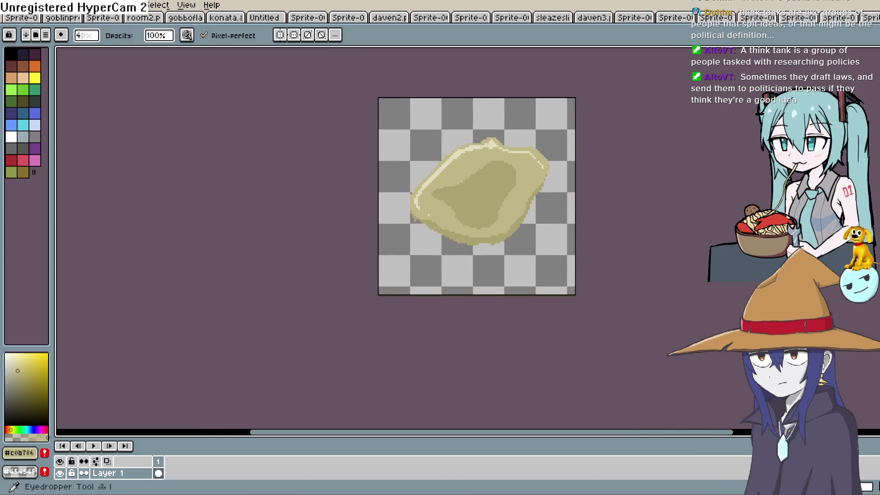
key(i)
click(492, 196)
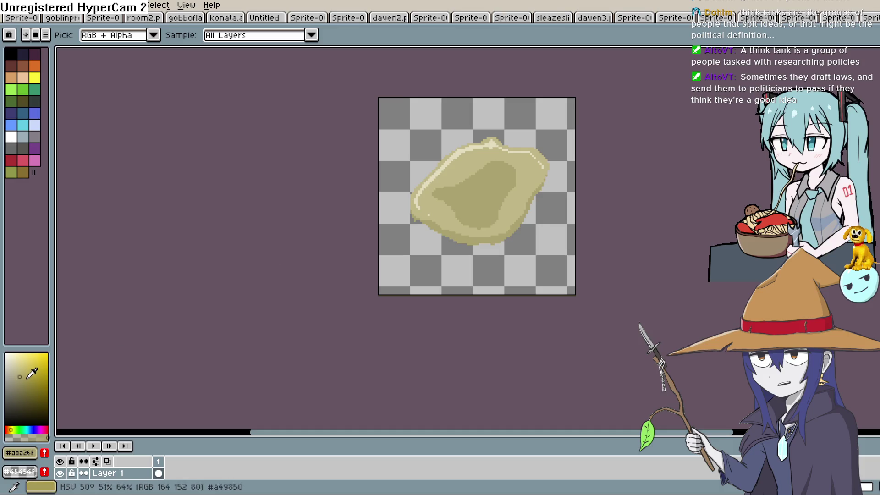
click(24, 387)
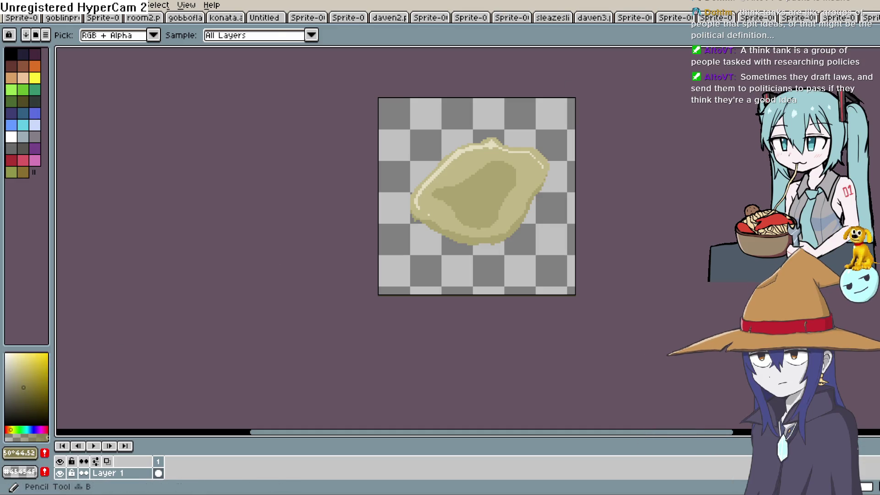
key(b)
scroll(444, 207, up, 3)
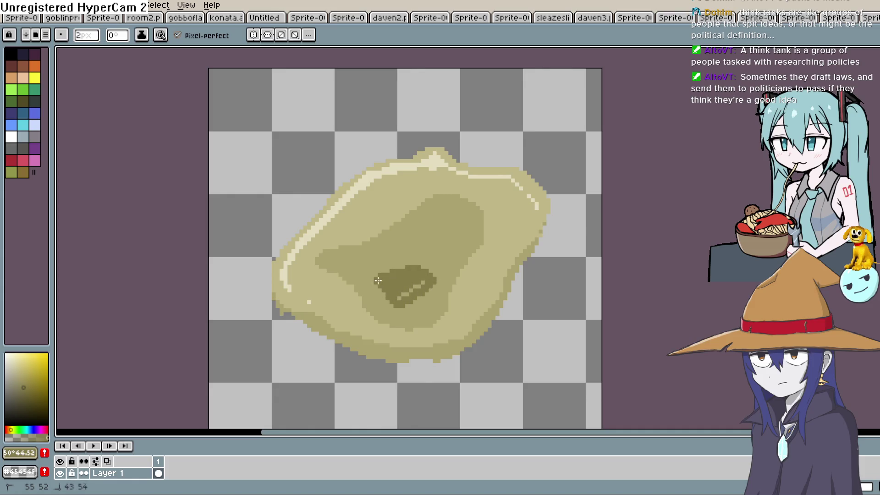
key(ctrl+z)
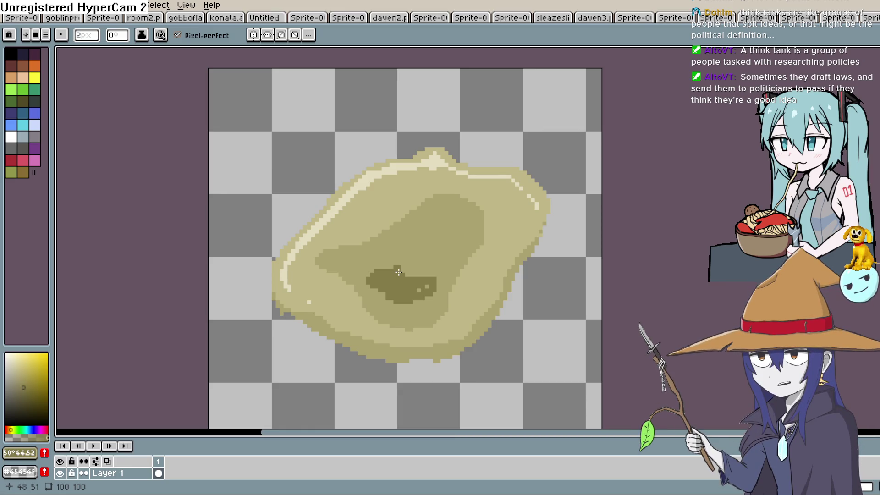
Paint the dark olive patch across the rock's centre, extending it toward the lower left.
drag(398, 272, 442, 270)
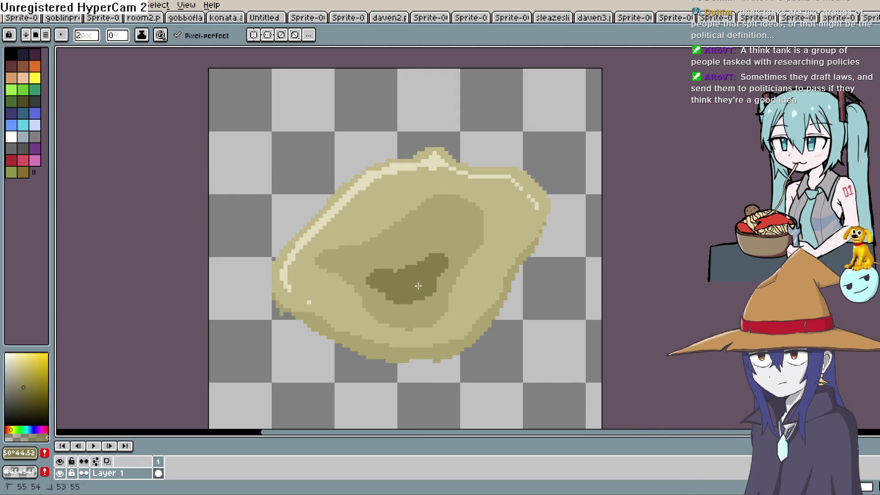
scroll(523, 236, down, 5)
scroll(523, 249, up, 4)
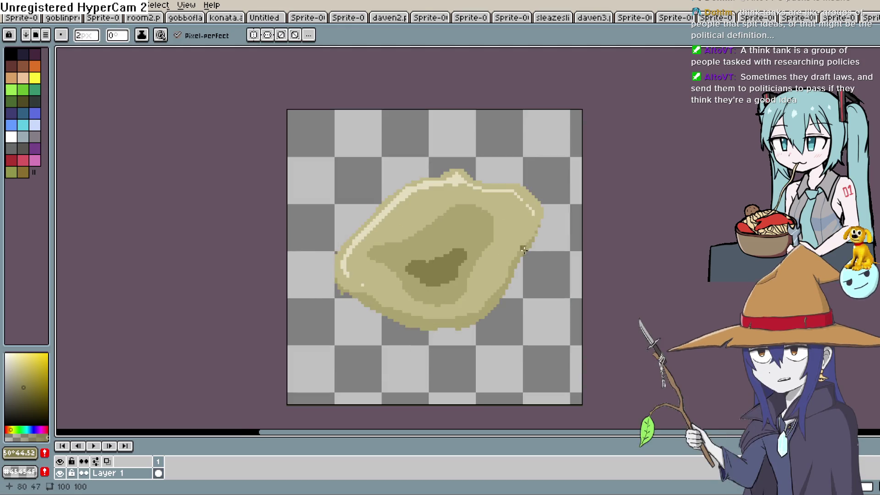
scroll(523, 249, up, 1)
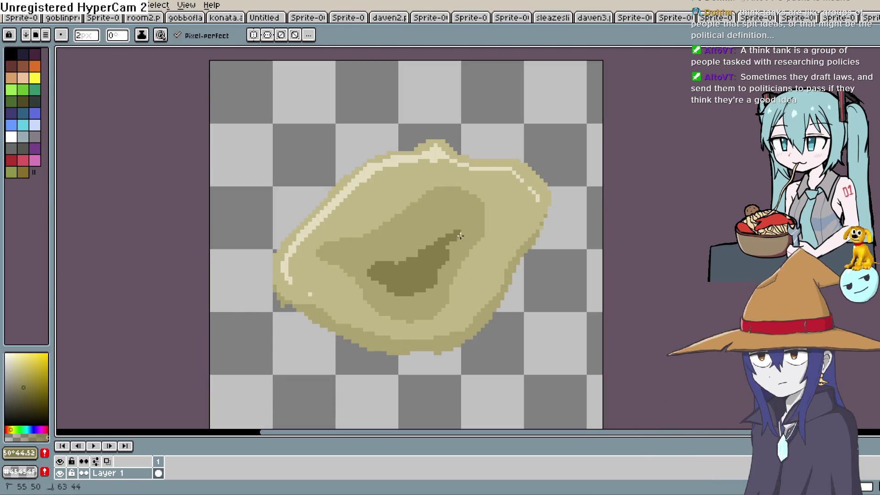
mouse_move(460, 235)
mouse_down()
mouse_move(405, 262)
mouse_move(357, 255)
mouse_up()
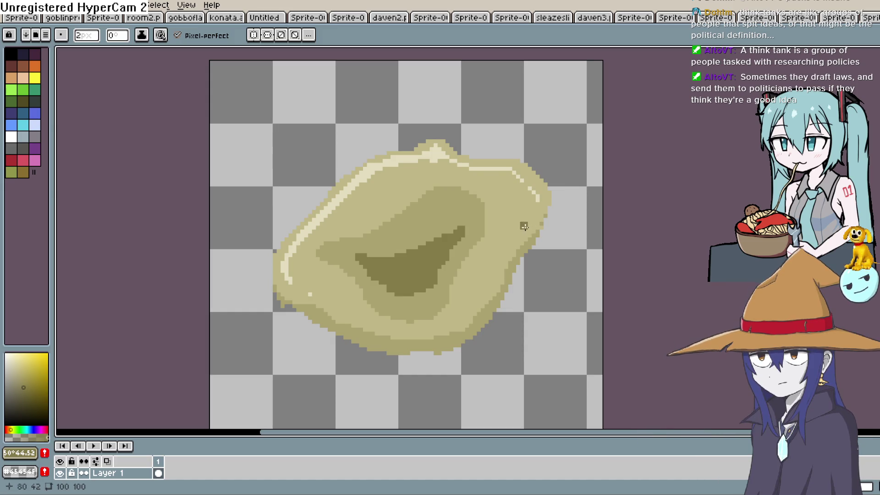
Refill the dark centre patch with the sampled mid olive using the Paint Bucket.
scroll(488, 189, down, 1)
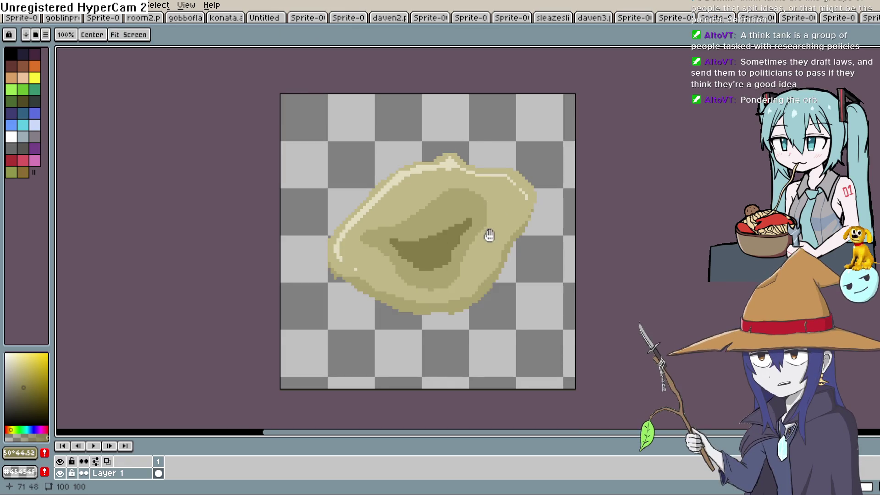
scroll(500, 207, down, 1)
scroll(500, 206, up, 3)
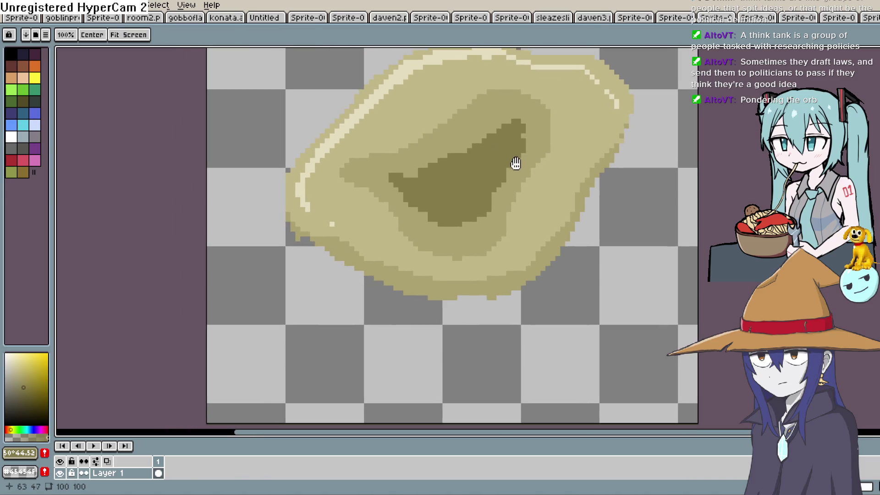
scroll(522, 192, down, 2)
scroll(500, 212, down, 1)
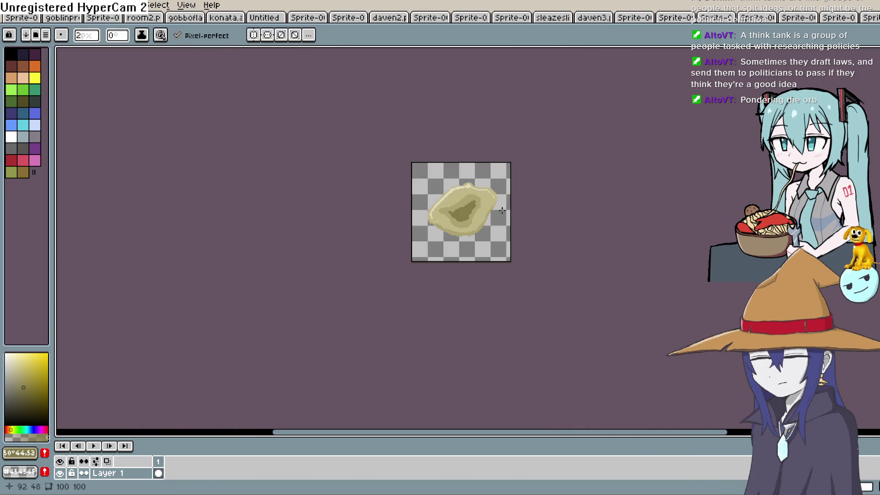
scroll(501, 216, up, 1)
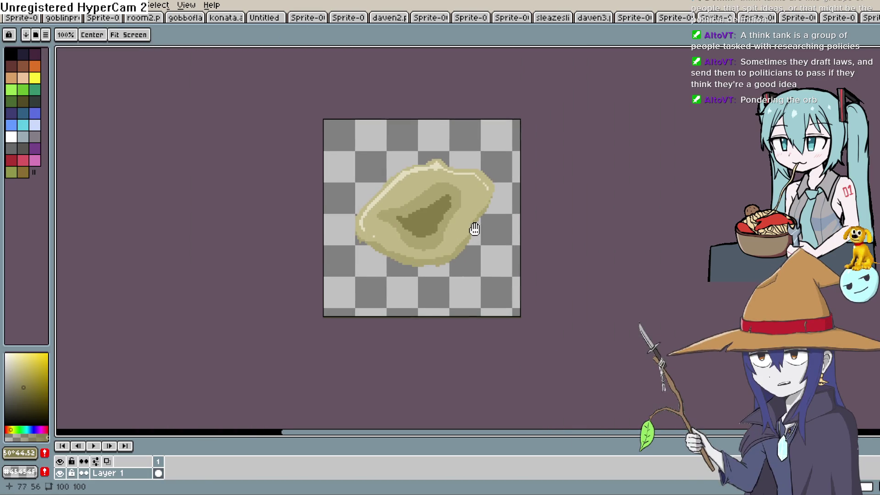
key(i)
click(465, 192)
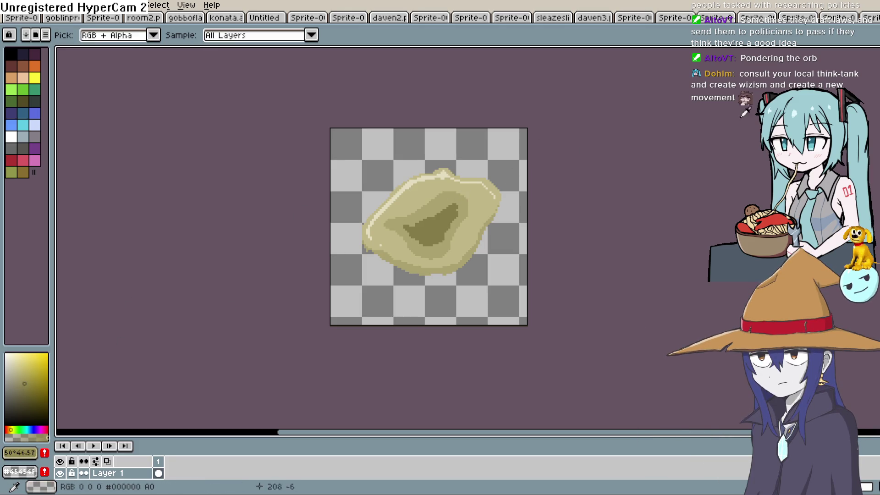
key(g)
click(453, 216)
drag(470, 246, 458, 263)
scroll(460, 265, up, 1)
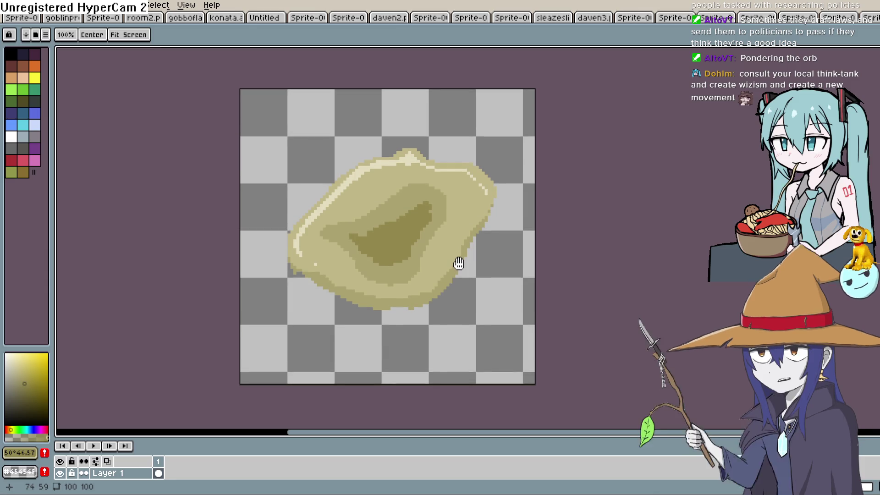
key(space)
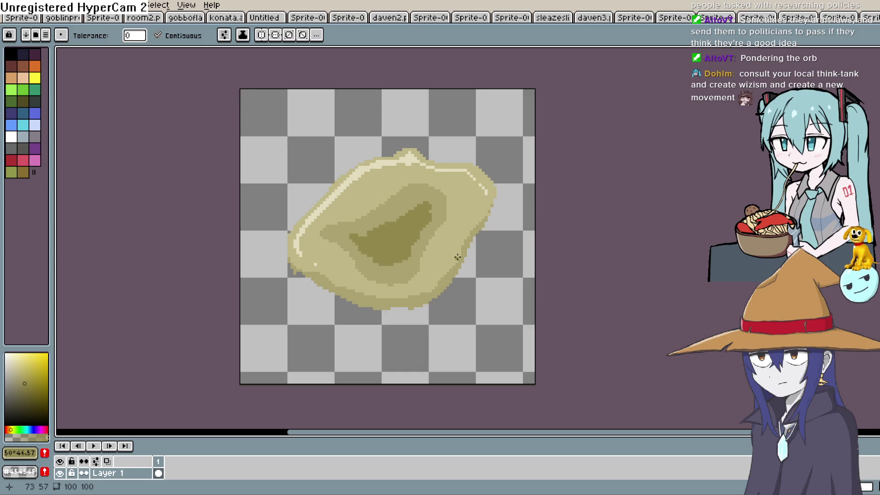
Sample the pale top highlight and draw a 1 px highlight line along the rock's lower edge.
key(i)
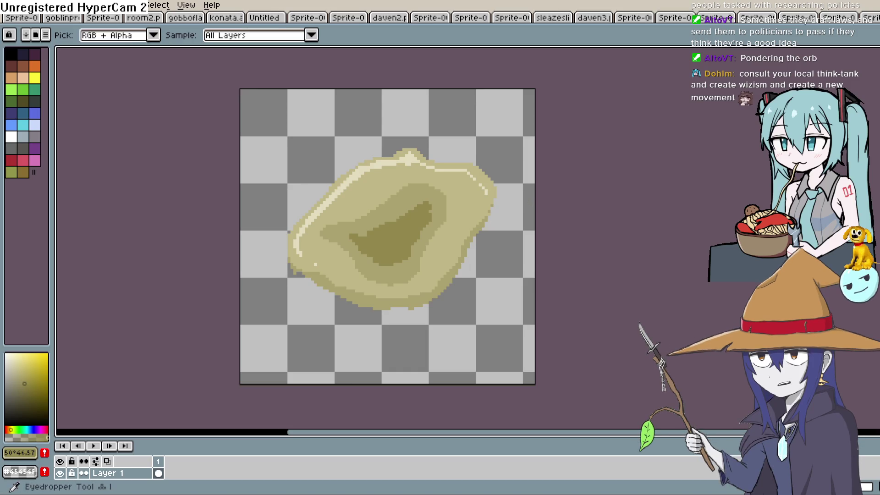
click(403, 151)
key(b)
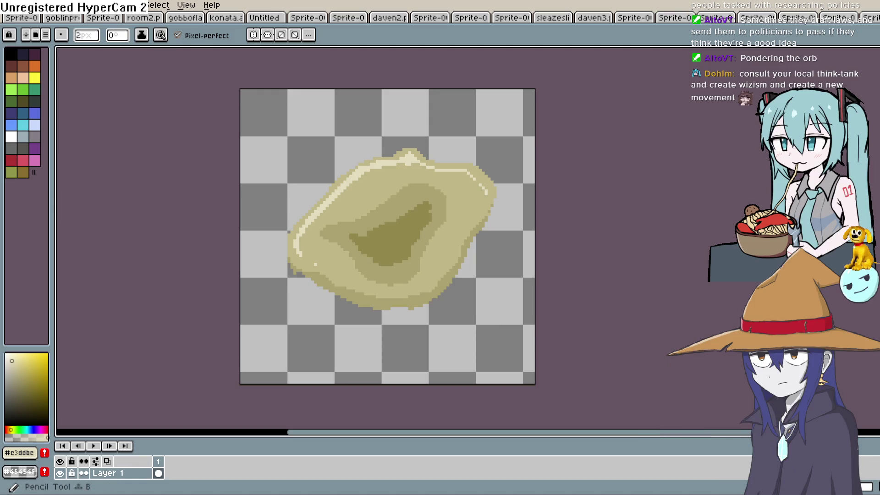
scroll(441, 250, up, 3)
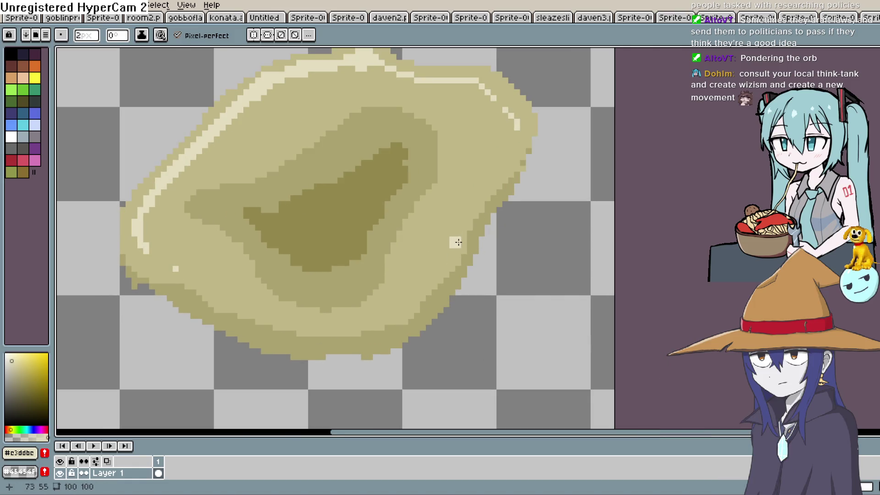
key(minus)
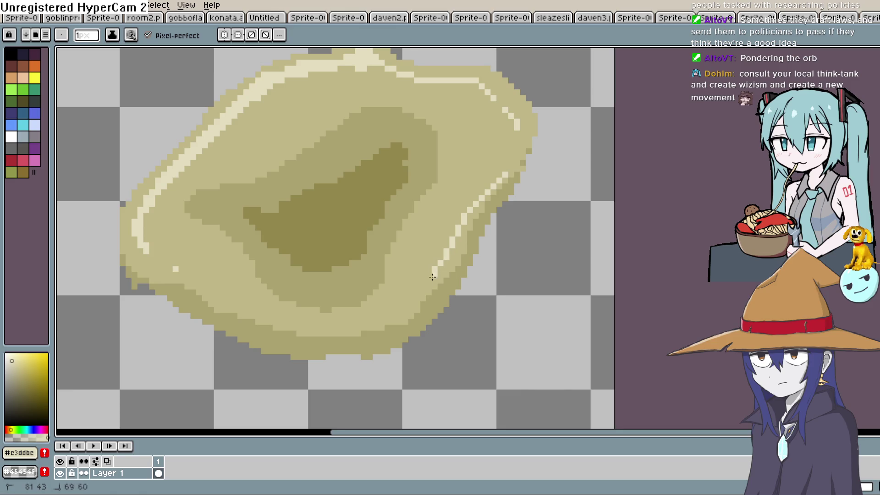
drag(369, 324, 240, 311)
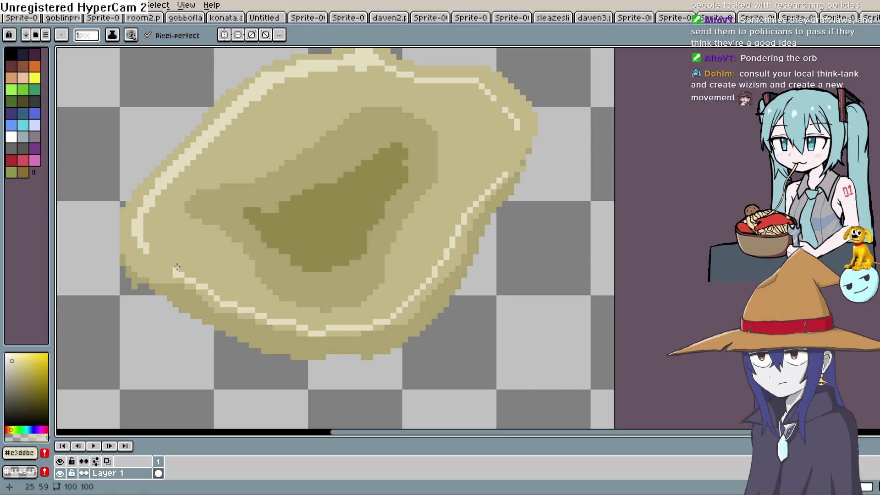
scroll(548, 161, down, 2)
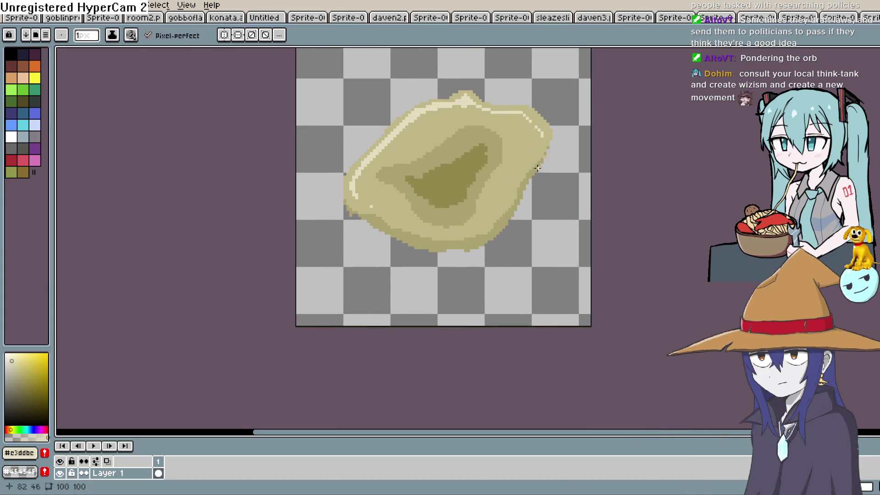
scroll(531, 163, up, 2)
Add a short pale highlight stroke on the rock's upper-right edge.
drag(534, 146, 522, 157)
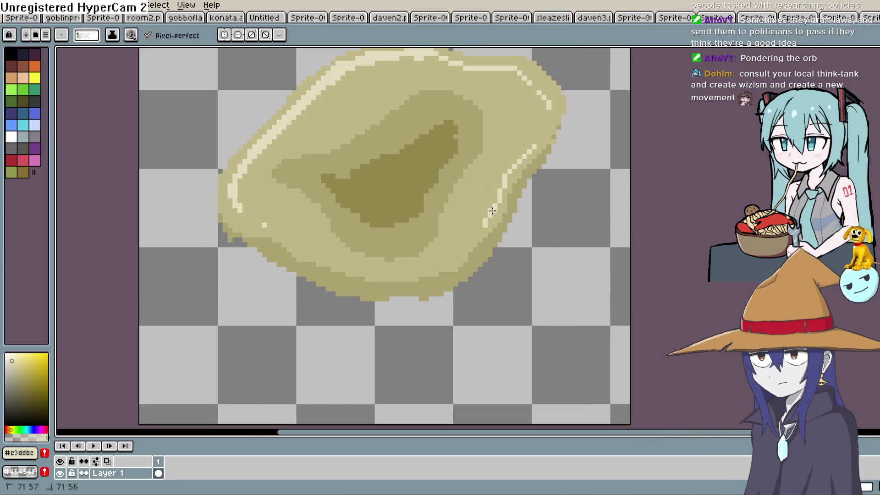
scroll(498, 195, up, 1)
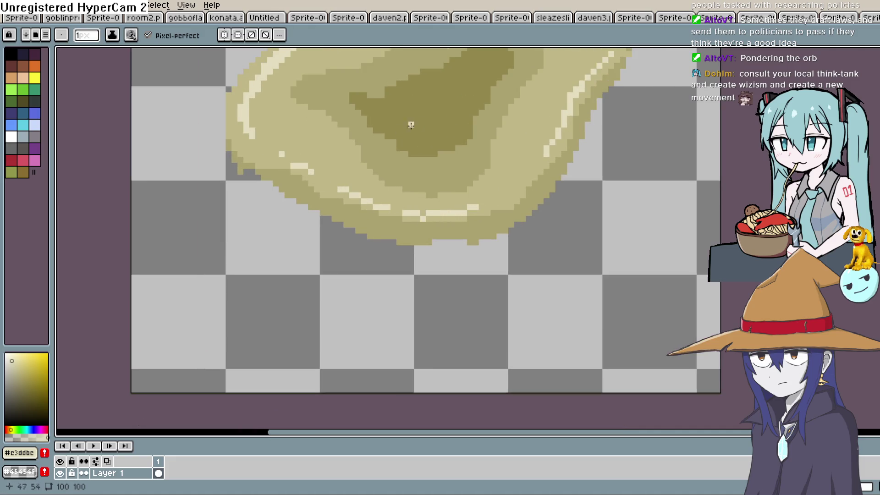
scroll(587, 156, down, 4)
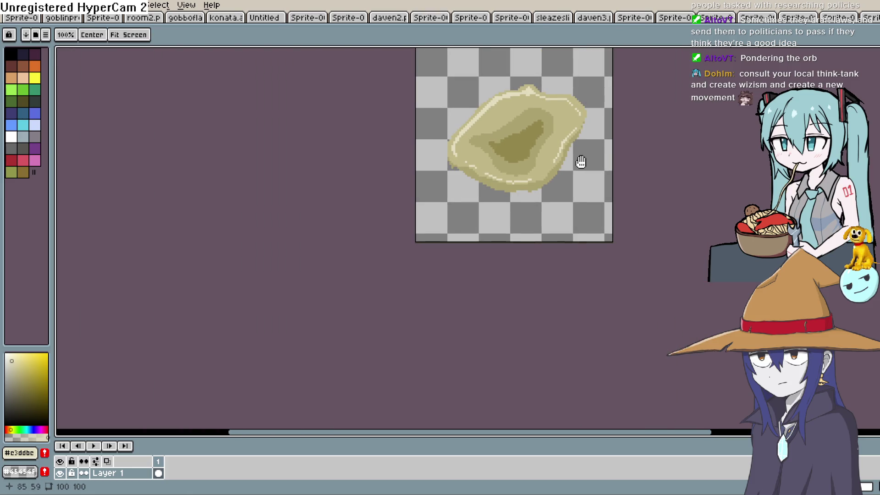
mouse_move(578, 161)
mouse_down()
mouse_move(573, 182)
mouse_move(550, 202)
mouse_move(547, 231)
mouse_up()
scroll(558, 189, up, 1)
scroll(550, 202, down, 1)
scroll(549, 213, up, 1)
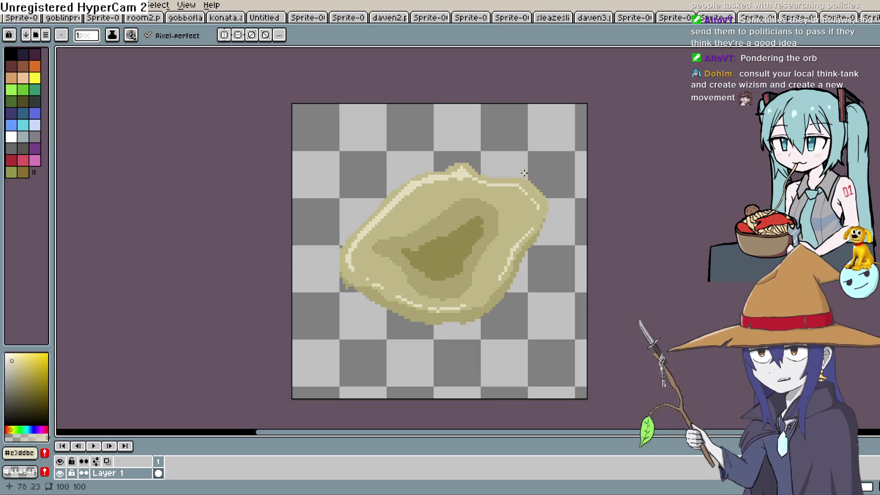
Sample the rock's tan base colour for the Pencil.
key(i)
click(513, 197)
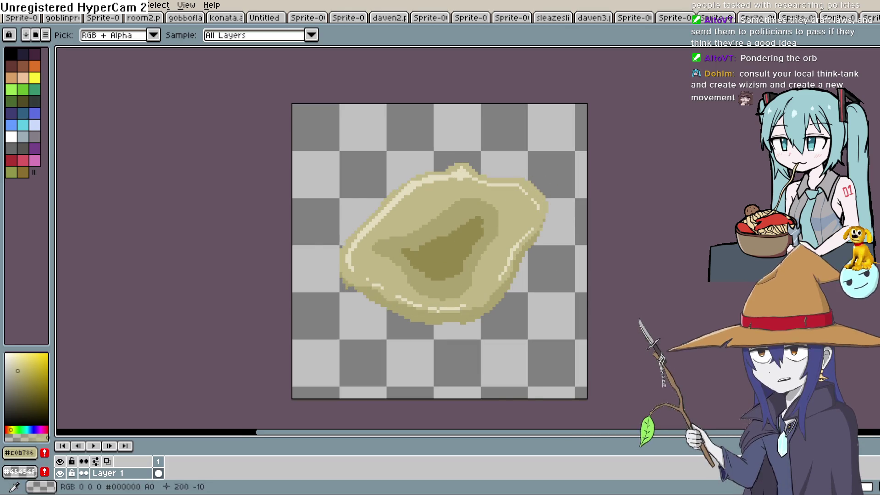
key(b)
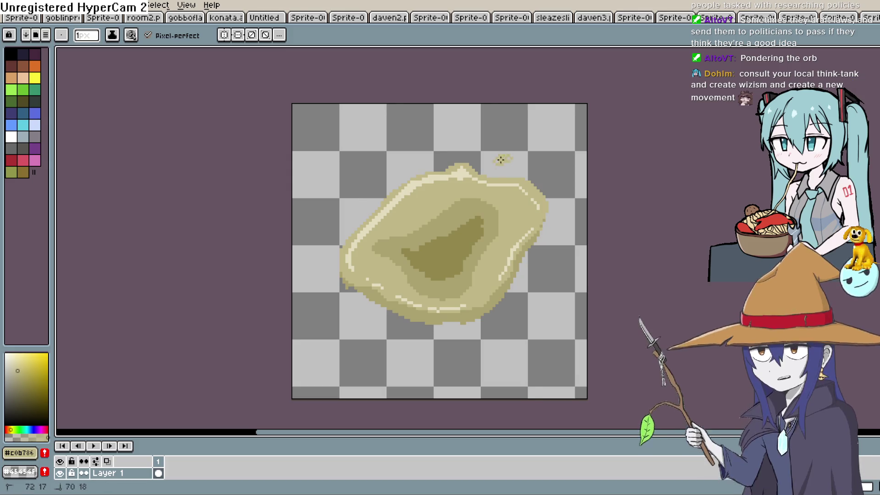
drag(408, 262, 487, 189)
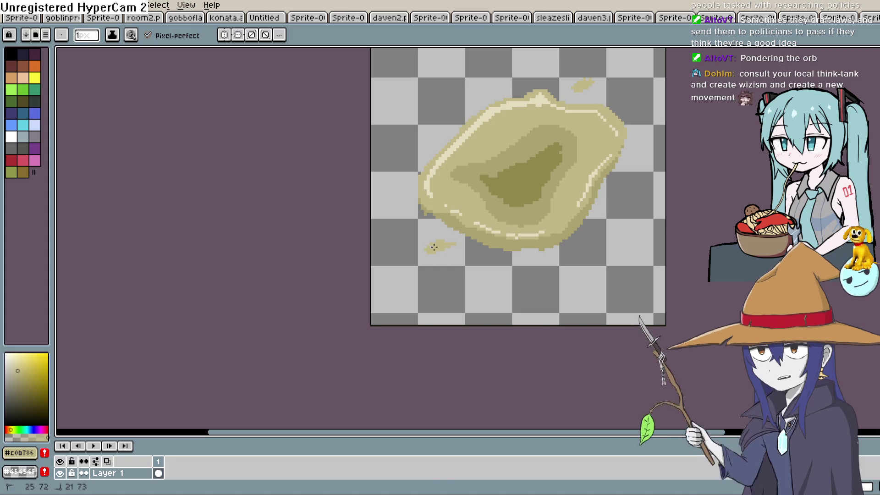
drag(479, 223, 480, 249)
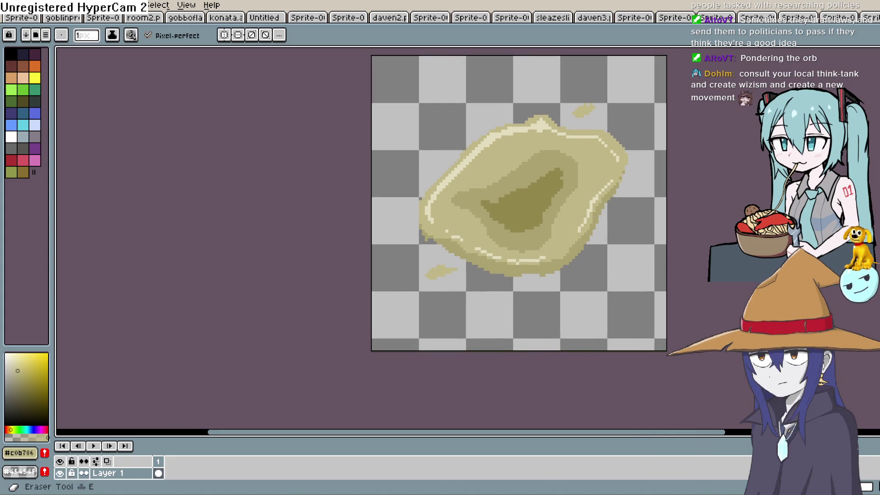
Sample the blob's mid-tone and shade the small splatter blob below the main shape.
key(i)
scroll(536, 152, up, 2)
click(597, 248)
key(b)
scroll(520, 112, up, 2)
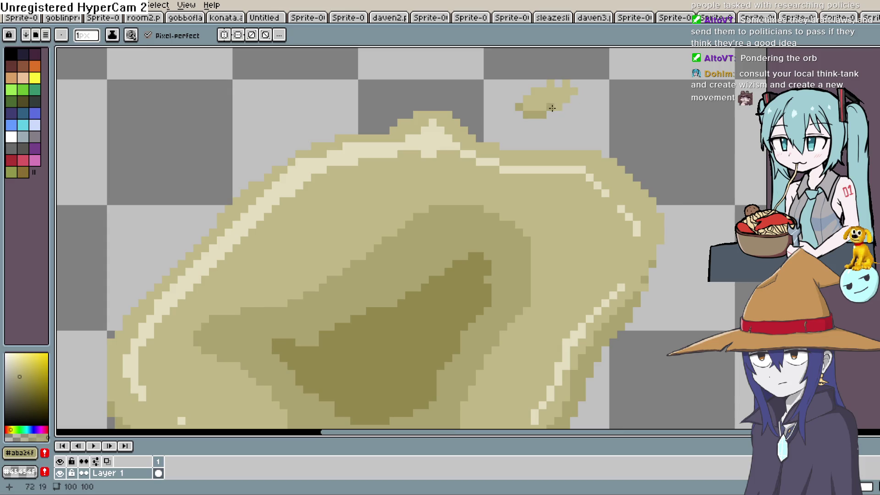
scroll(535, 249, down, 5)
scroll(493, 178, left, 4)
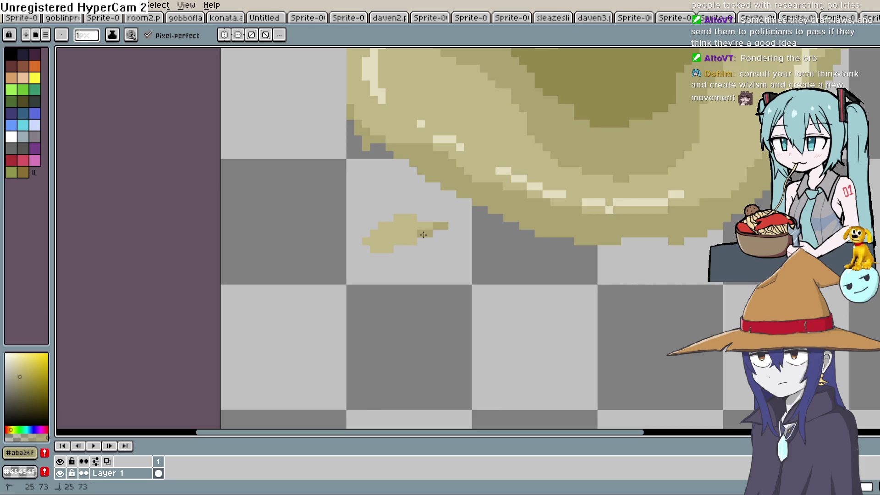
drag(412, 241, 401, 241)
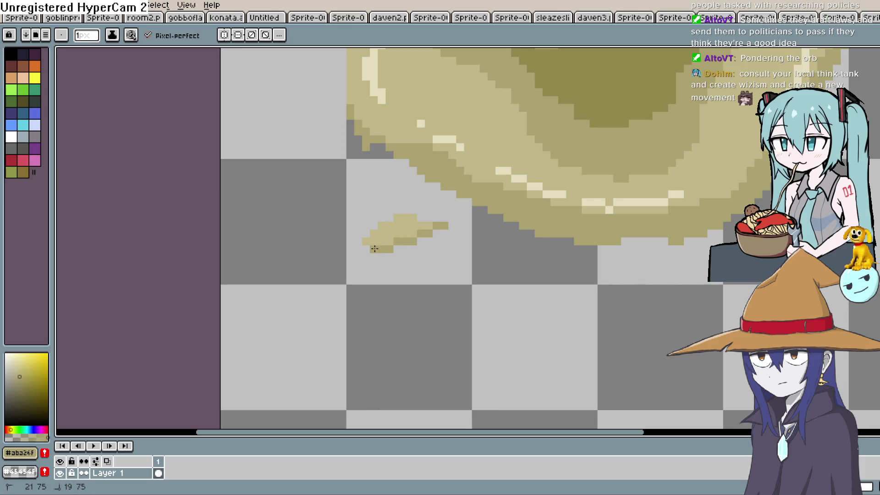
scroll(370, 238, up, 2)
scroll(369, 238, right, 2)
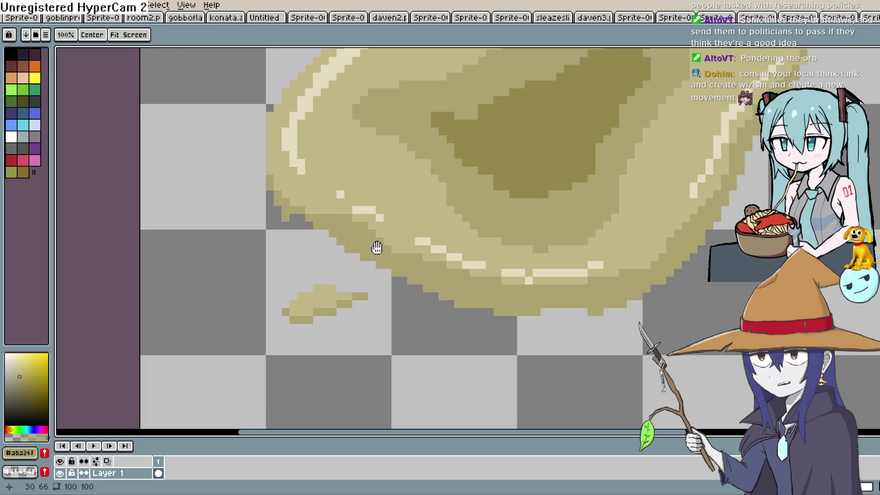
Sample the pale rim highlight and add light pixels to the lower-left and upper-right blobs.
key(i)
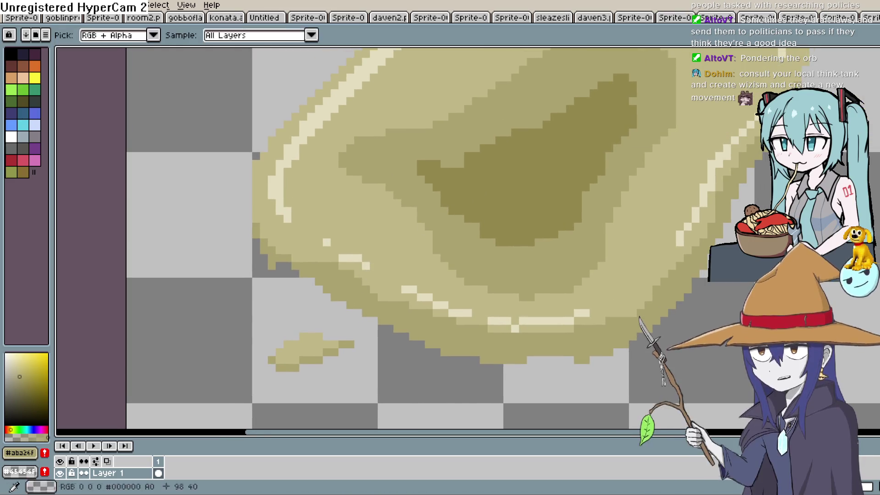
click(341, 103)
key(b)
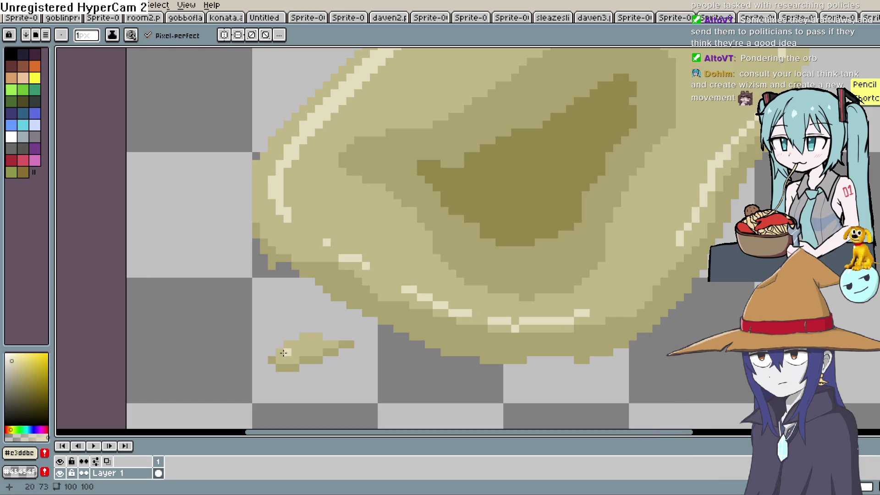
drag(281, 351, 295, 336)
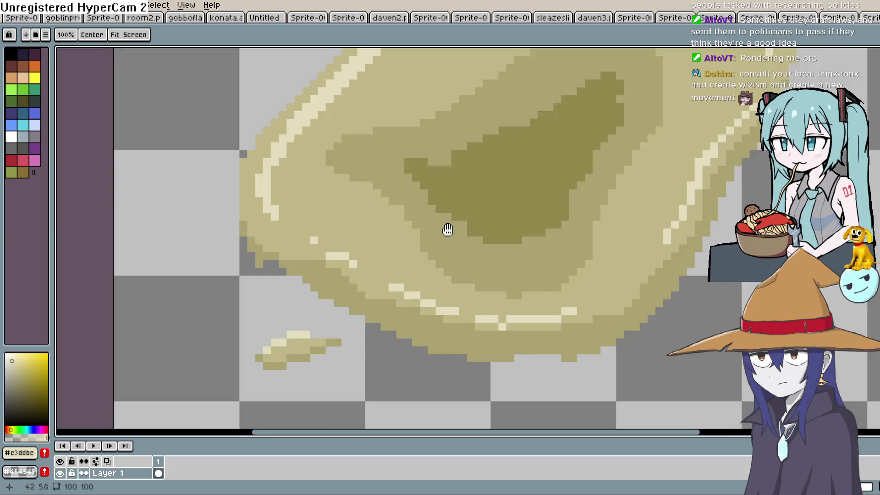
scroll(449, 227, up, 10)
click(484, 154)
drag(485, 156, 517, 138)
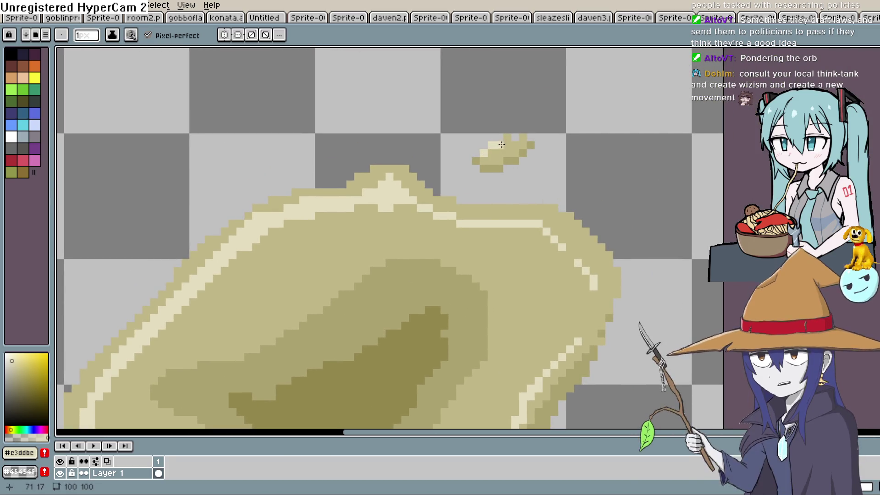
scroll(568, 137, down, 3)
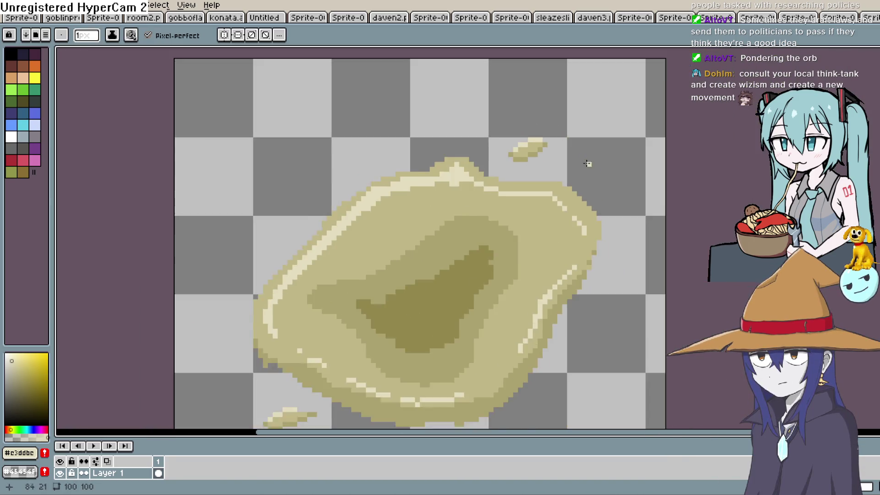
scroll(614, 137, down, 1)
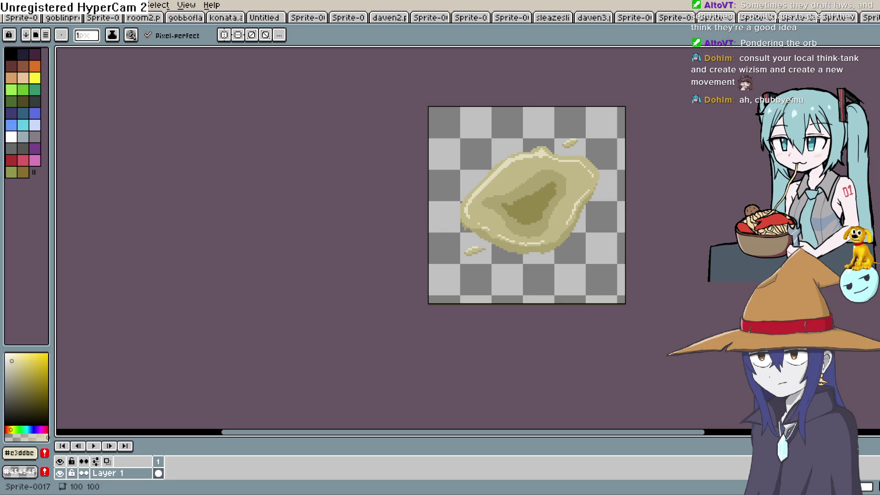
click(9, 5)
Export the finished blob sprite through Export As to glob.png.
mouse_move(42, 102)
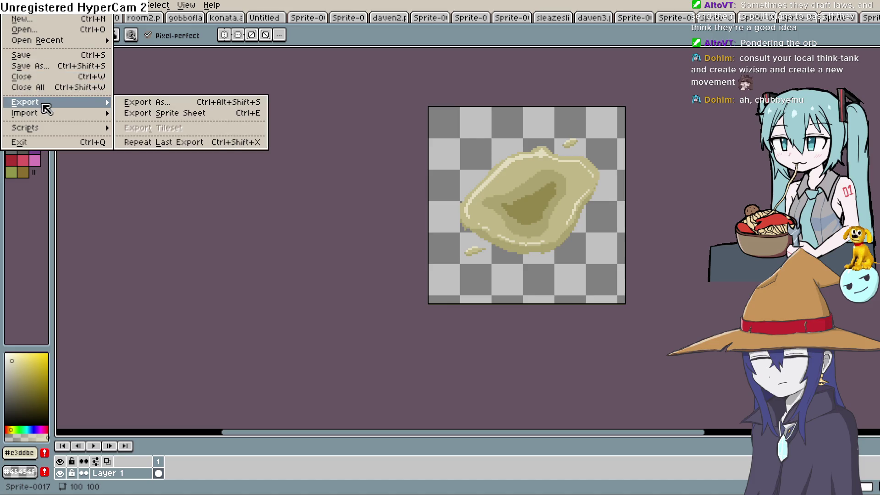
click(233, 117)
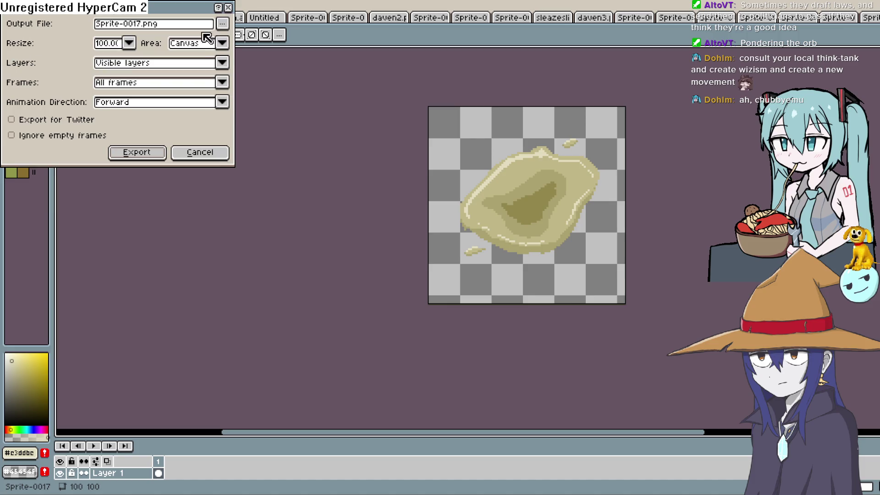
click(224, 25)
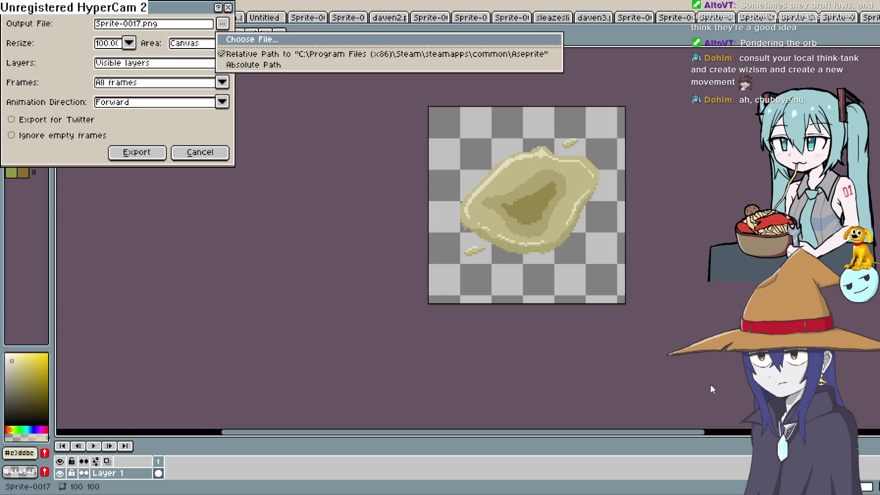
click(134, 153)
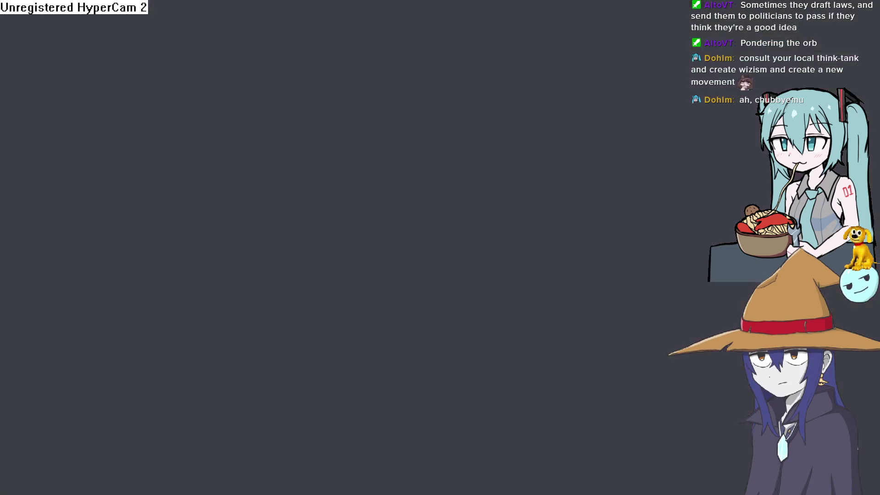
Zoom out Layout 1 and bring up the Create new object type list, scrolling its plugins.
scroll(442, 274, down, 4)
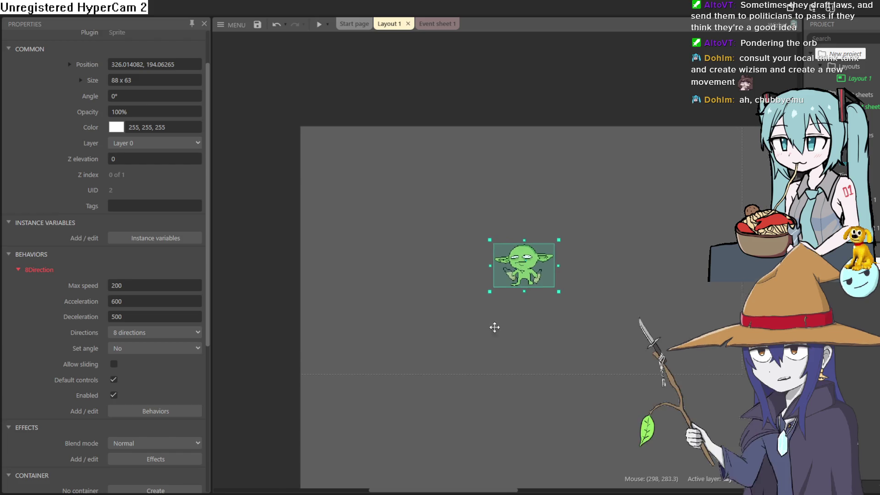
scroll(456, 330, down, 2)
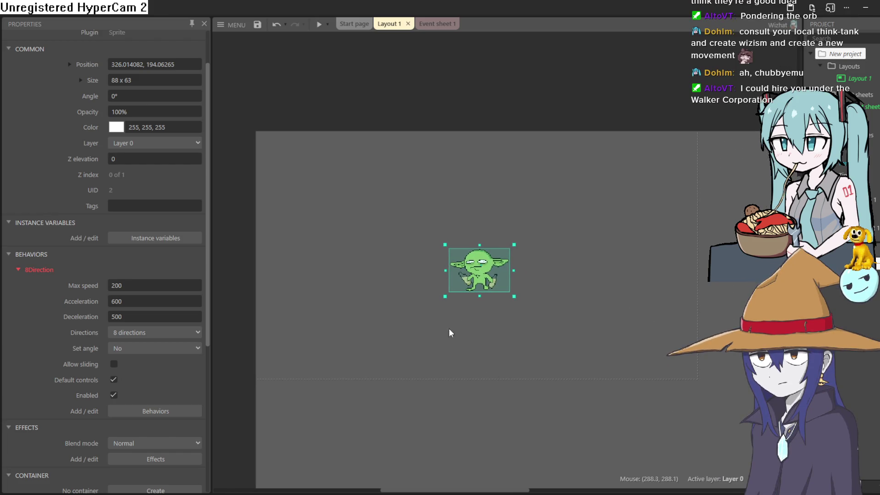
double_click(369, 285)
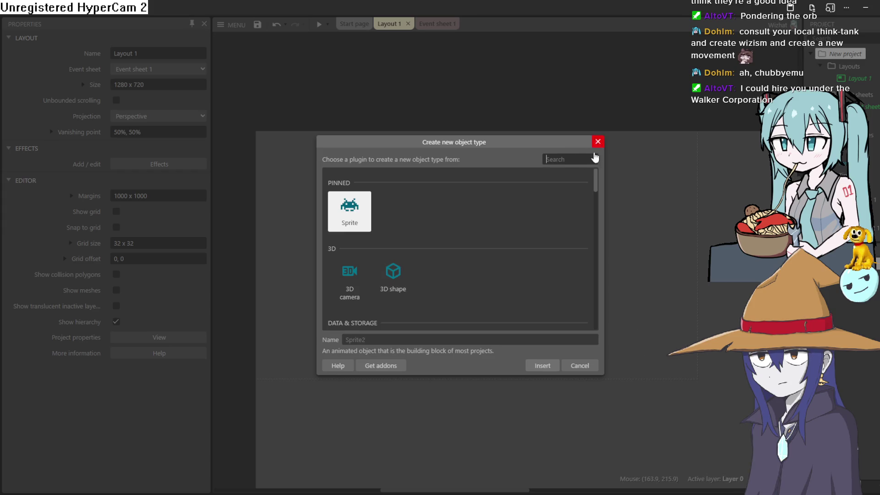
scroll(435, 234, down, 5)
scroll(475, 241, up, 2)
scroll(534, 243, down, 2)
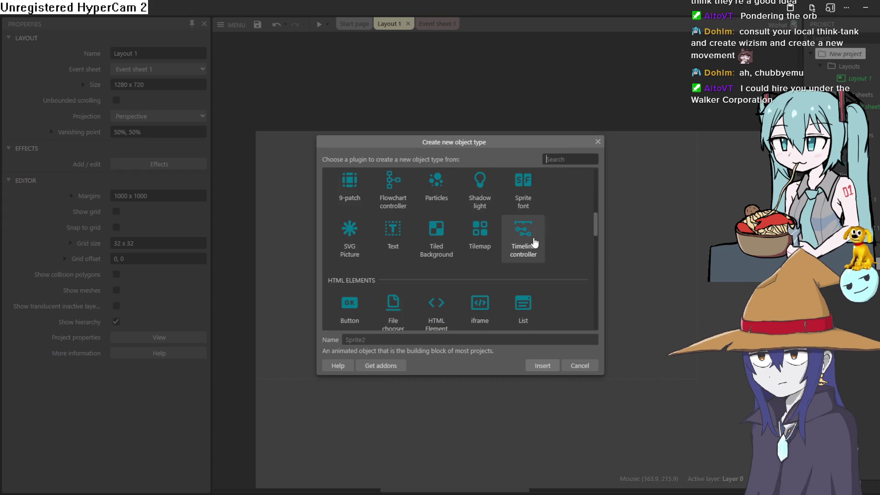
Place a Tiled Background in the layout and set up the Line tool in white.
double_click(436, 238)
click(364, 224)
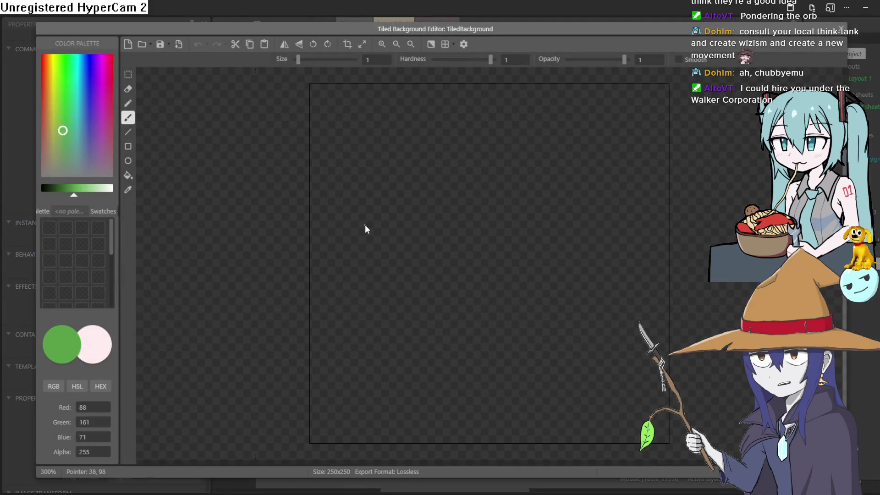
click(128, 132)
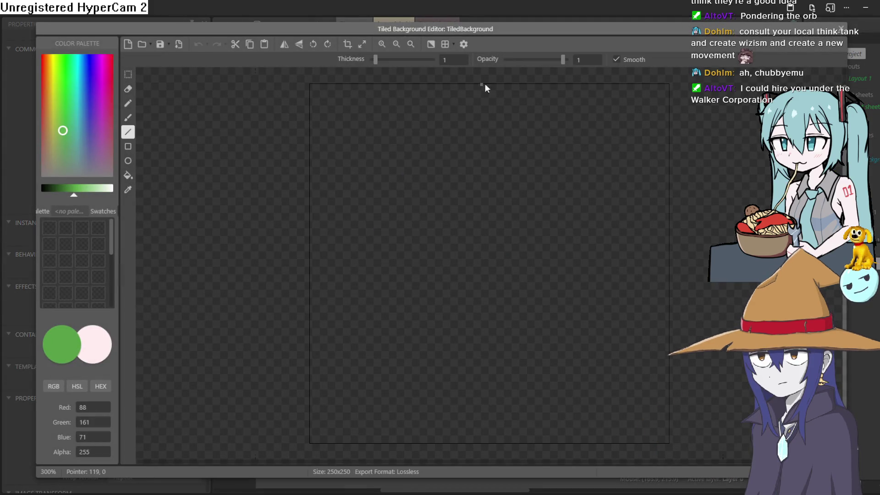
mouse_move(63, 131)
mouse_down()
mouse_move(117, 175)
mouse_move(116, 197)
mouse_up()
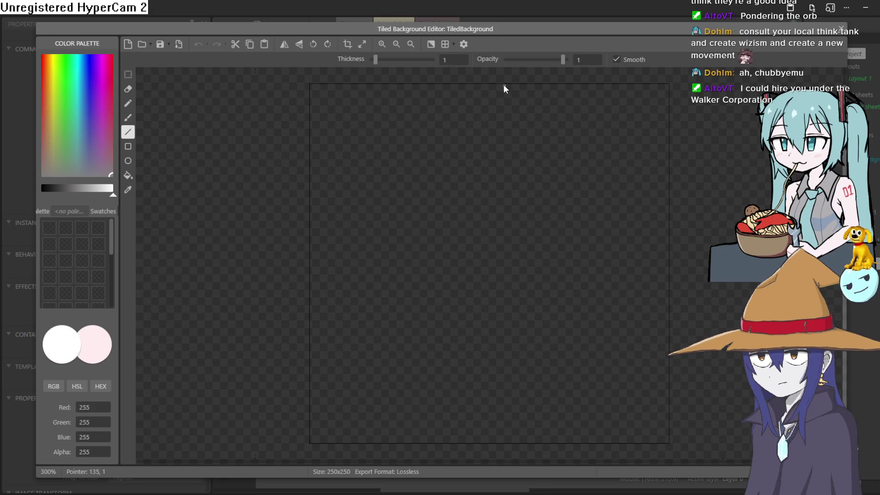
Draw one white vertical and one white horizontal line through the 250x250 tile's centre.
mouse_move(494, 85)
mouse_down()
mouse_move(477, 360)
mouse_move(485, 442)
mouse_up()
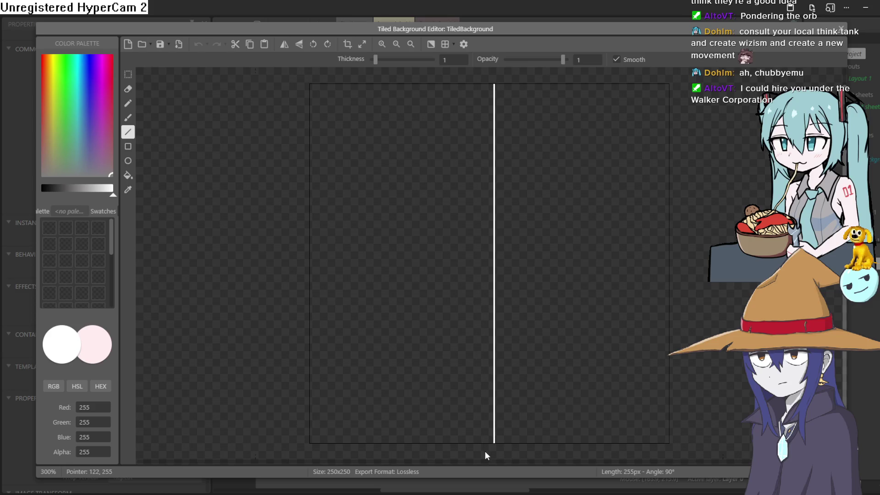
key(ctrl+z)
mouse_move(488, 84)
mouse_down()
mouse_move(471, 261)
mouse_move(493, 484)
mouse_up()
scroll(487, 170, up, 2)
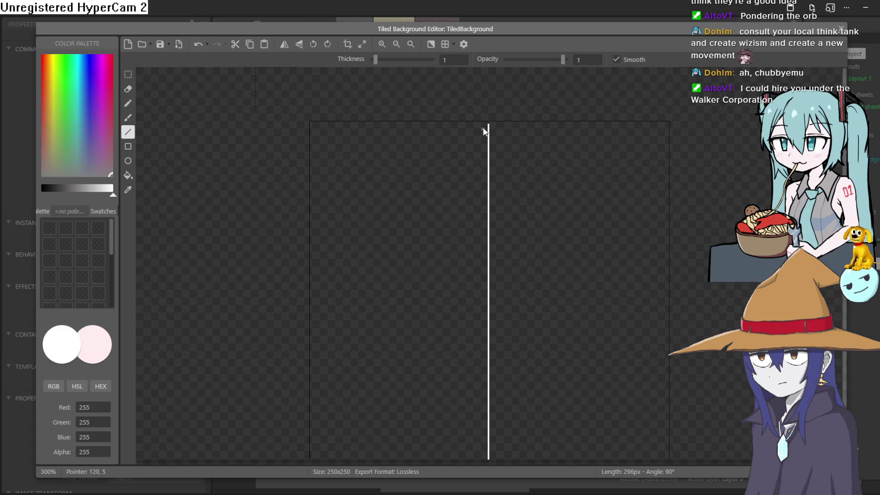
scroll(488, 124, up, 5)
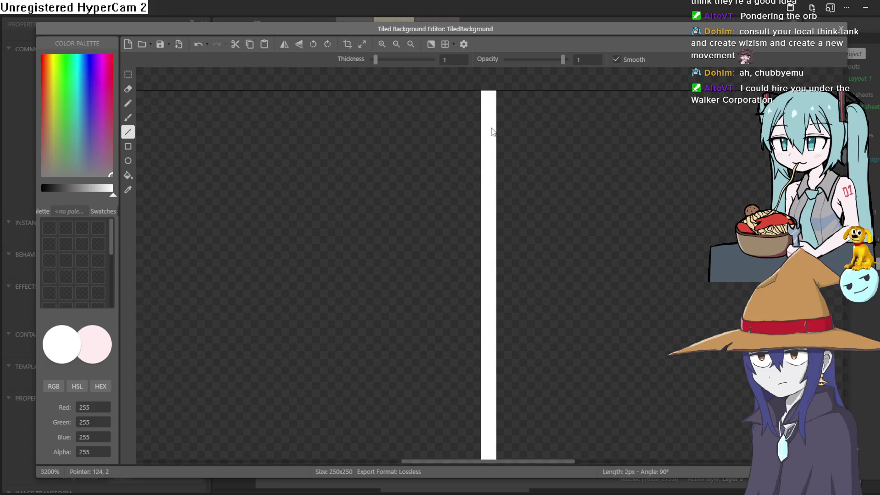
scroll(492, 188, down, 3)
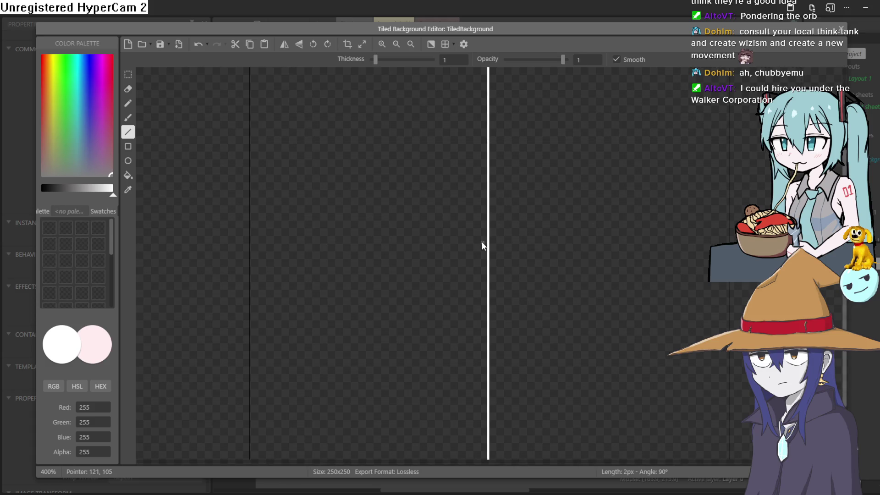
drag(250, 267, 672, 281)
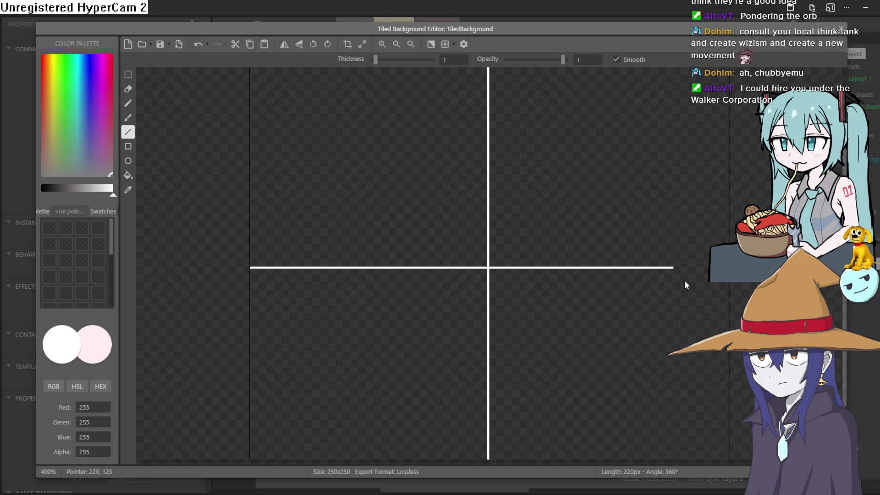
scroll(665, 273, down, 3)
scroll(612, 245, down, 1)
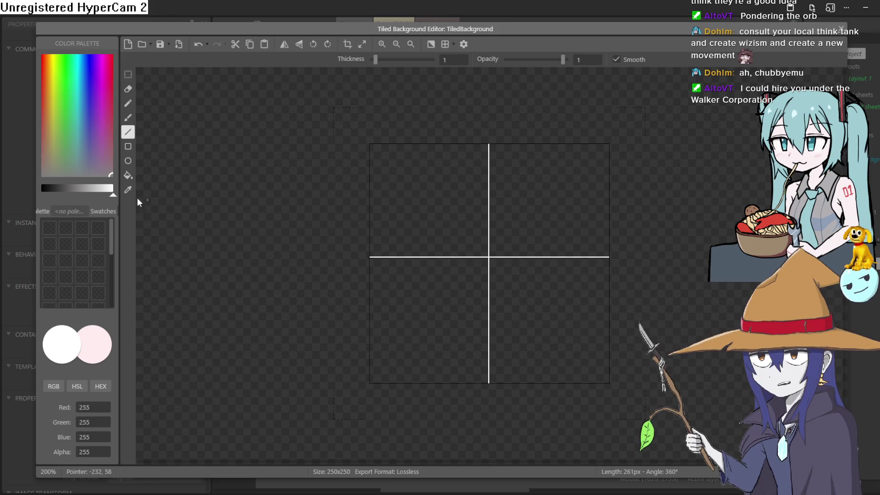
With the Fill tool, recolour the cross lines grey and fill bottom-left and top-right quadrants white.
drag(113, 196, 63, 198)
click(128, 176)
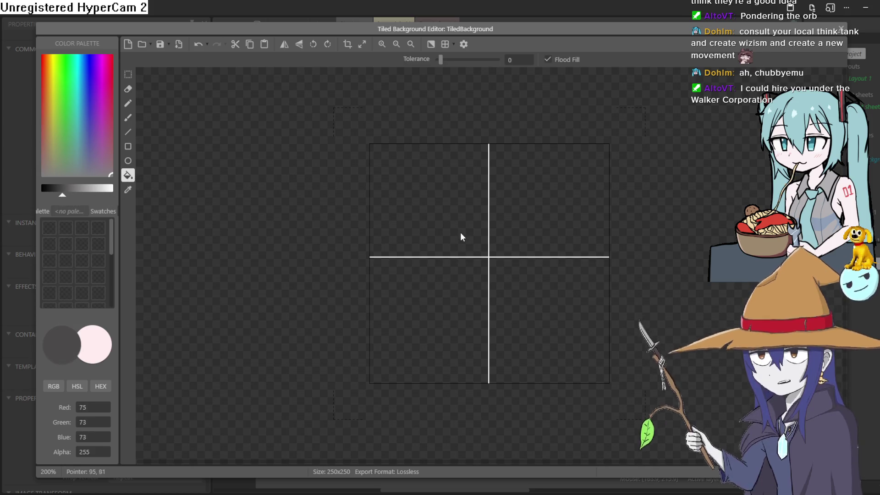
scroll(489, 262, up, 2)
click(485, 251)
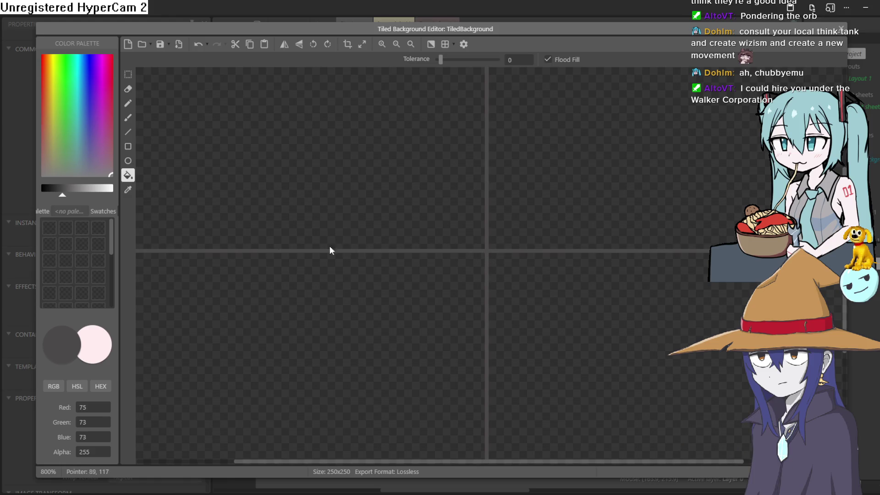
click(101, 193)
mouse_move(100, 198)
mouse_down()
mouse_move(131, 203)
mouse_move(33, 202)
mouse_move(54, 202)
mouse_up()
click(436, 281)
click(581, 192)
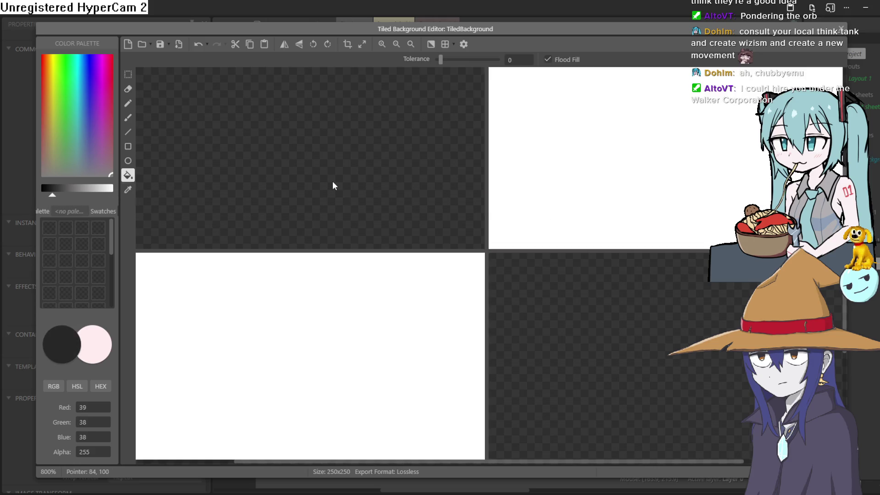
Fill the top-left and bottom-right quarters dark grey to form the checker.
click(334, 185)
click(603, 306)
scroll(594, 302, down, 1)
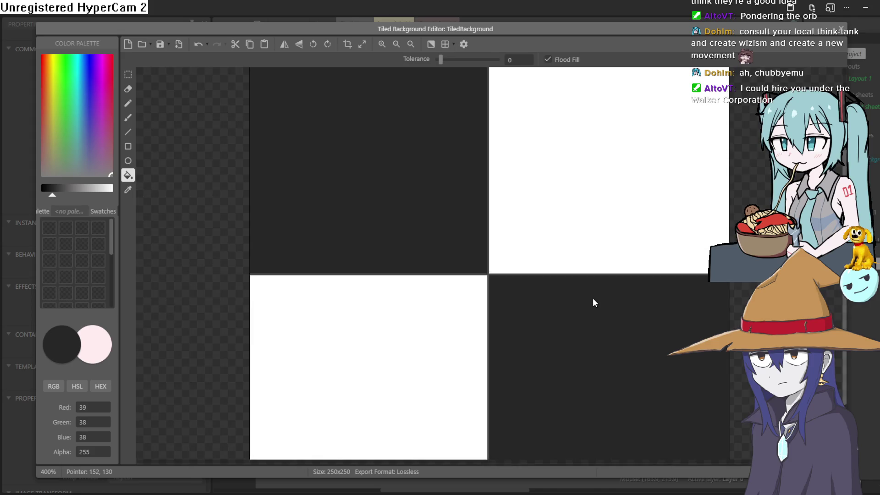
Try a dark rectangle in the top-right tile with the Rectangle tool, then undo it.
click(128, 146)
drag(54, 198, 55, 199)
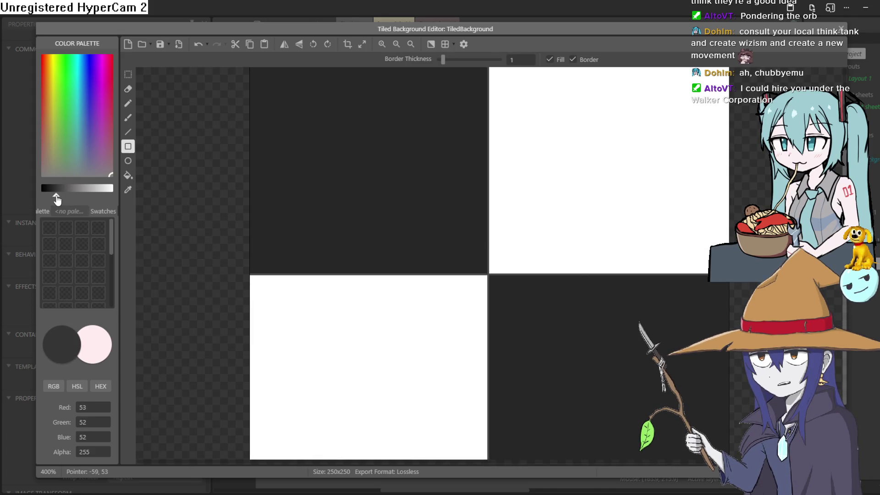
scroll(535, 206, up, 3)
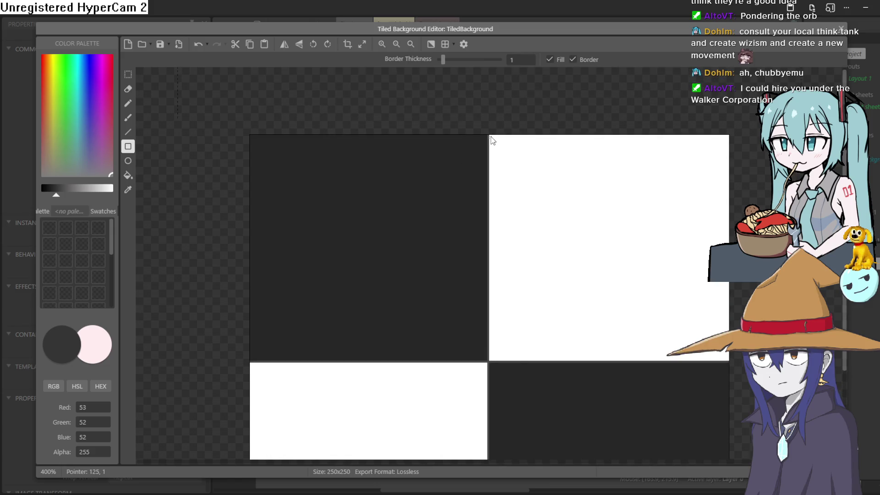
mouse_move(491, 136)
mouse_down()
mouse_move(536, 218)
mouse_move(638, 320)
mouse_up()
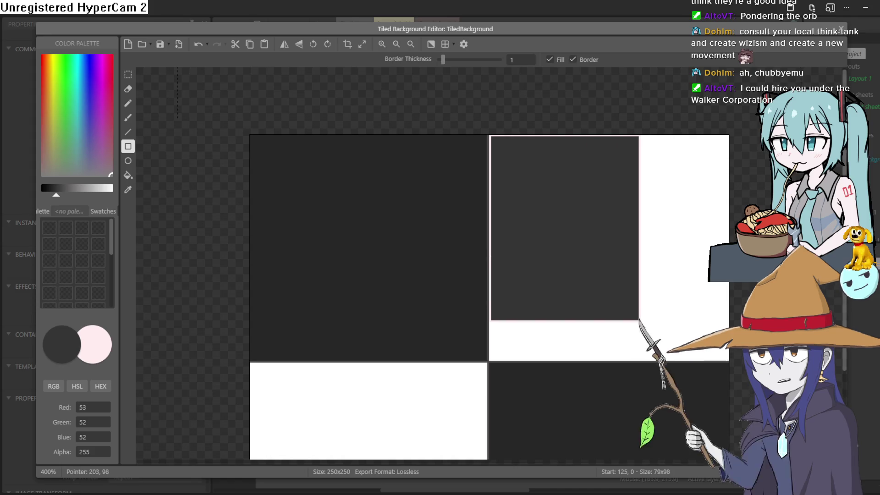
key(ctrl+z)
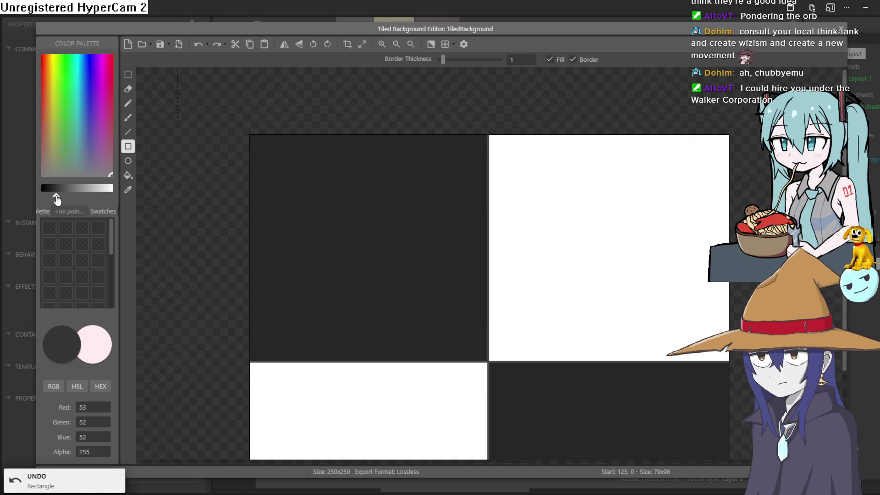
Try pink and small dark grey rectangles on the tile, undoing each one.
click(98, 333)
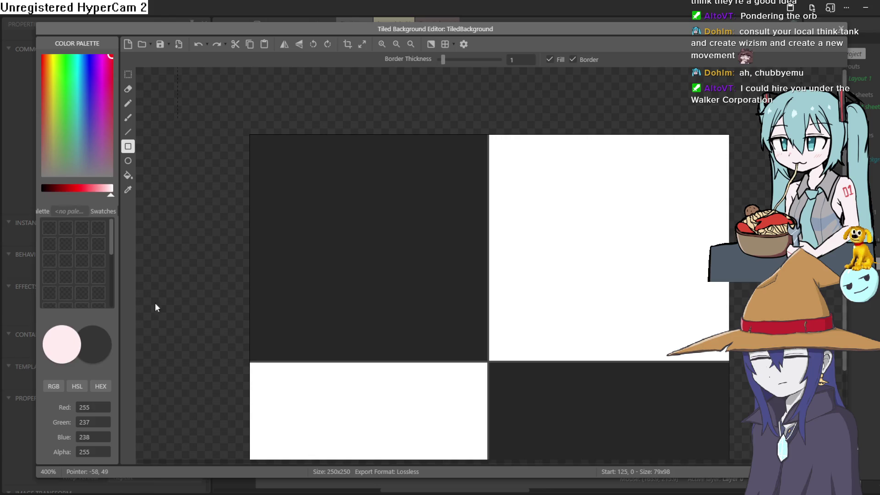
mouse_move(490, 135)
mouse_down()
mouse_move(659, 341)
mouse_move(729, 359)
mouse_up()
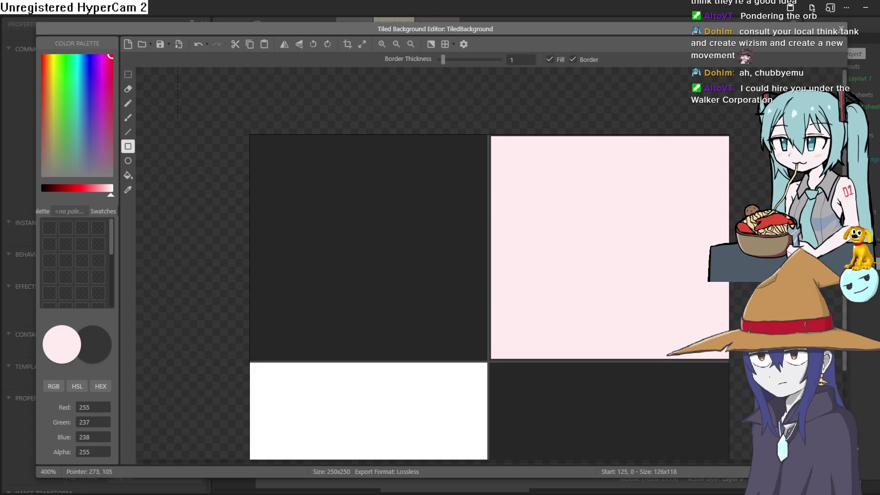
key(ctrl+z)
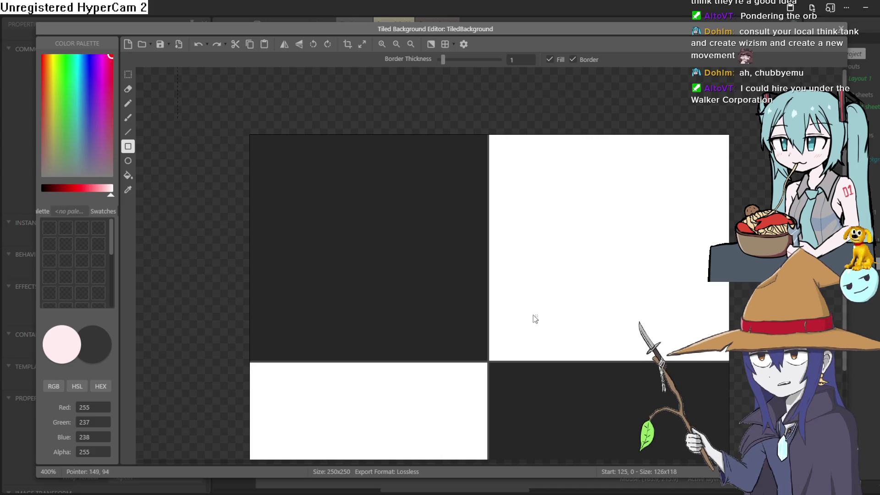
mouse_move(111, 196)
mouse_down()
mouse_move(73, 197)
mouse_move(123, 197)
mouse_up()
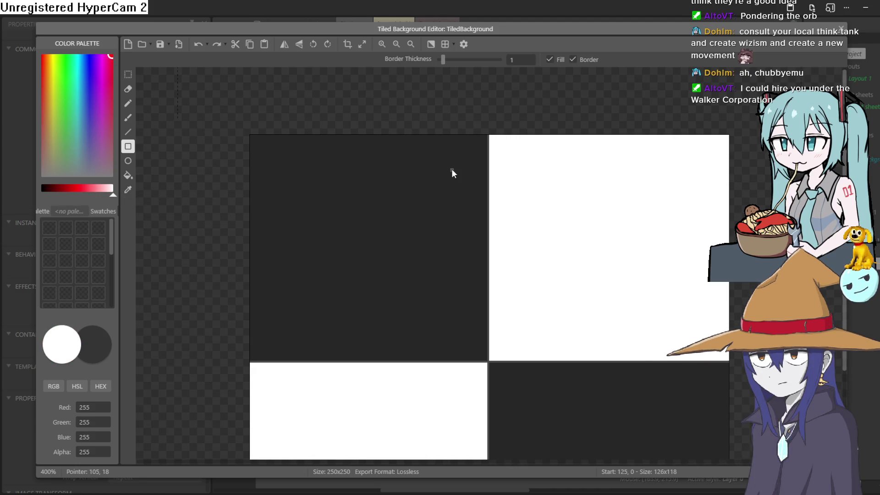
click(101, 344)
drag(56, 198, 52, 199)
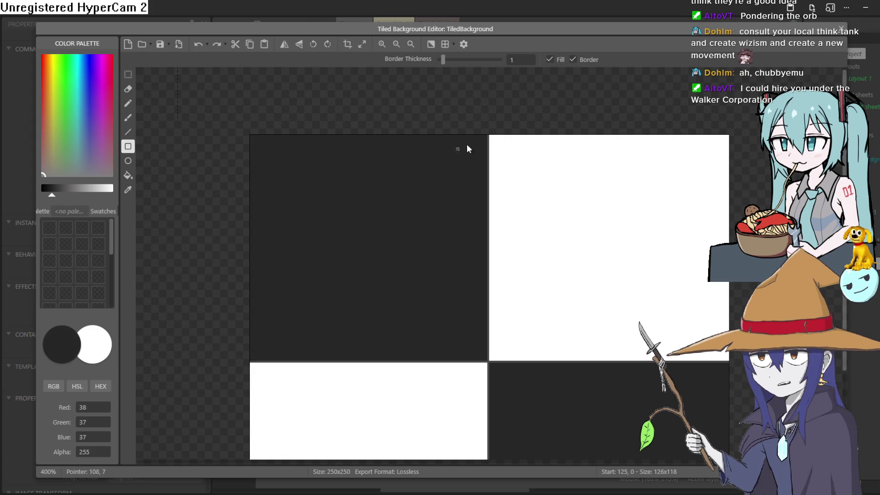
drag(491, 137, 510, 166)
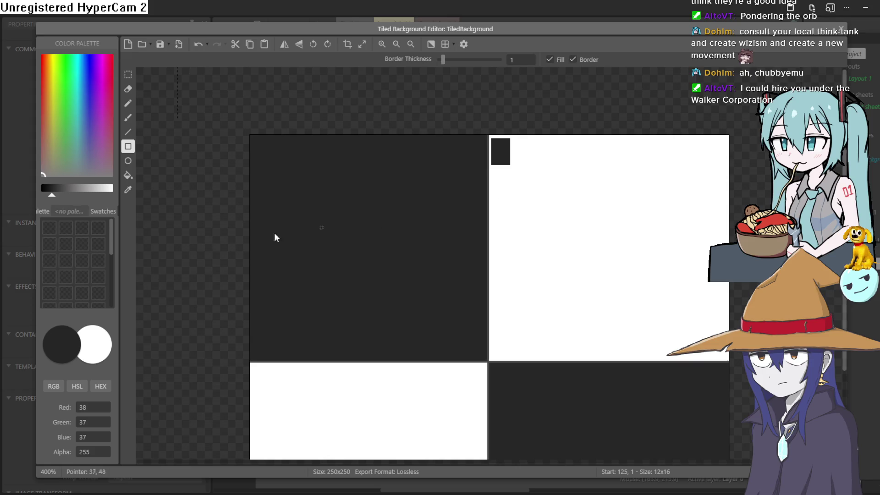
key(ctrl+z)
Try several white rectangles on the white tile and undo them, leaving the checker unchanged.
click(91, 331)
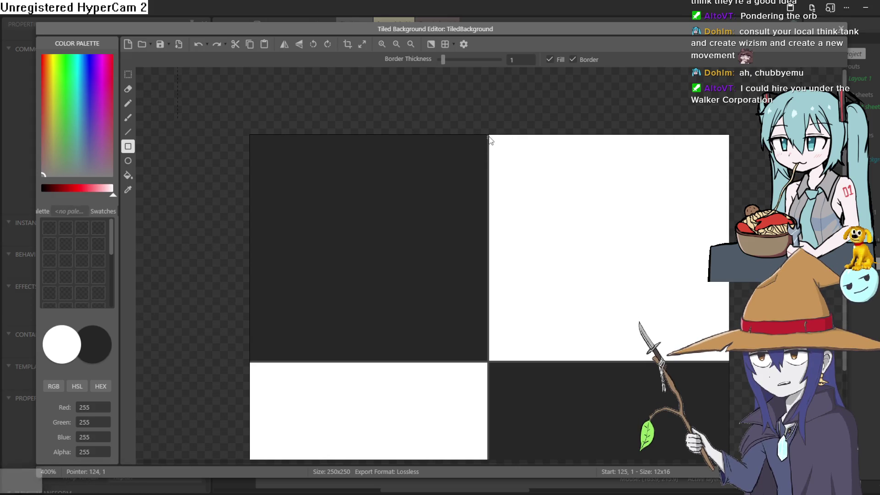
drag(491, 138, 663, 350)
key(ctrl+z)
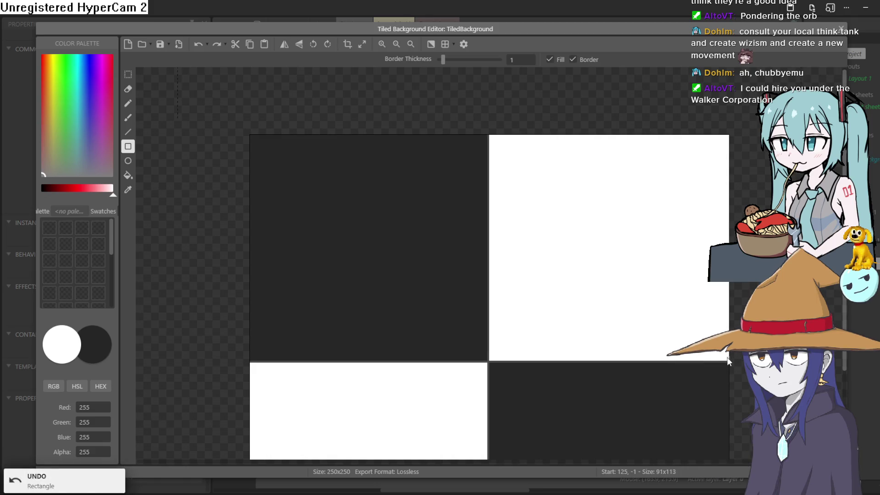
drag(729, 361, 591, 259)
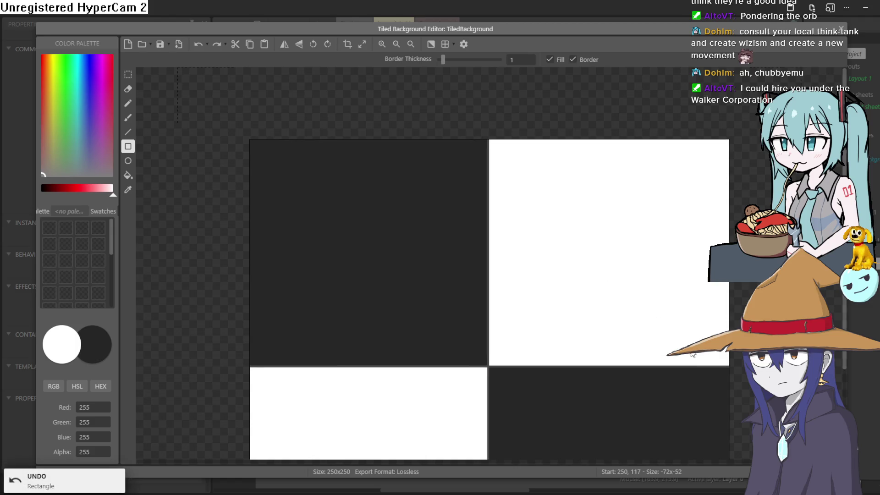
scroll(718, 218, down, 4)
scroll(716, 177, up, 4)
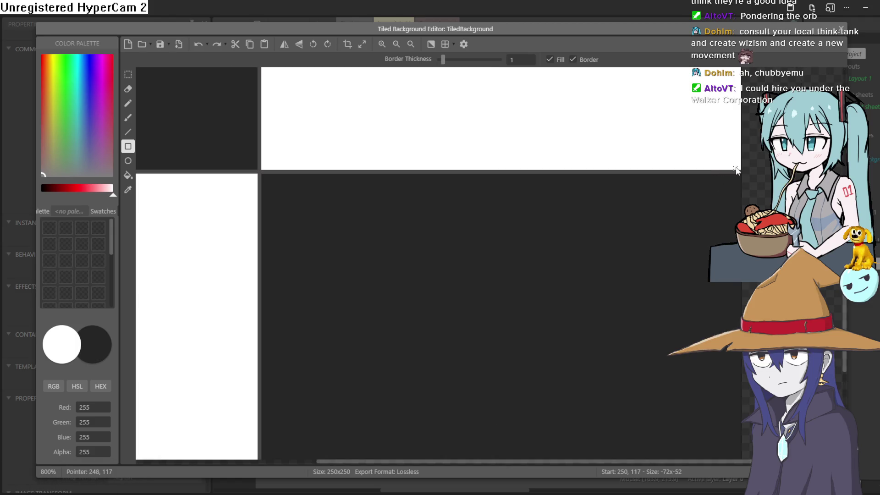
mouse_move(738, 170)
mouse_down()
mouse_move(599, 103)
mouse_move(359, 69)
mouse_move(359, 86)
mouse_move(334, 92)
mouse_move(489, 45)
mouse_move(509, 21)
mouse_move(526, 98)
mouse_up()
scroll(345, 86, up, 3)
scroll(334, 92, down, 1)
scroll(526, 98, down, 1)
drag(501, 140, 490, 146)
scroll(512, 166, up, 2)
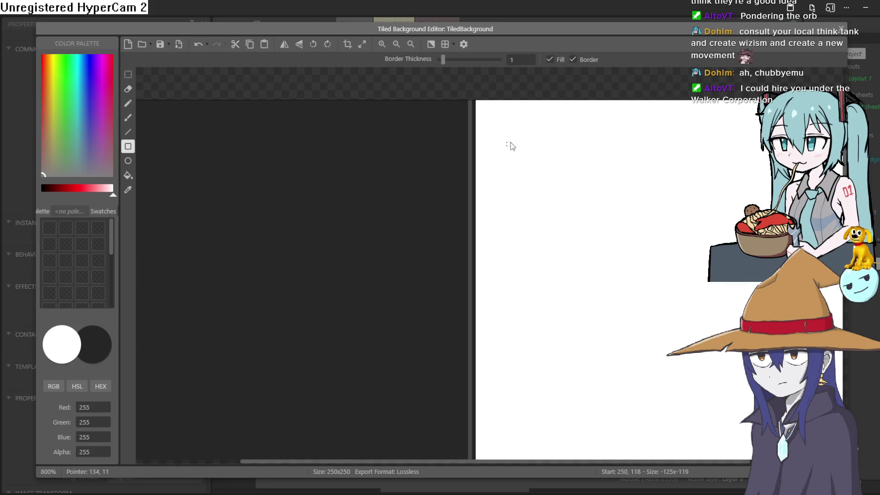
key(ctrl+z)
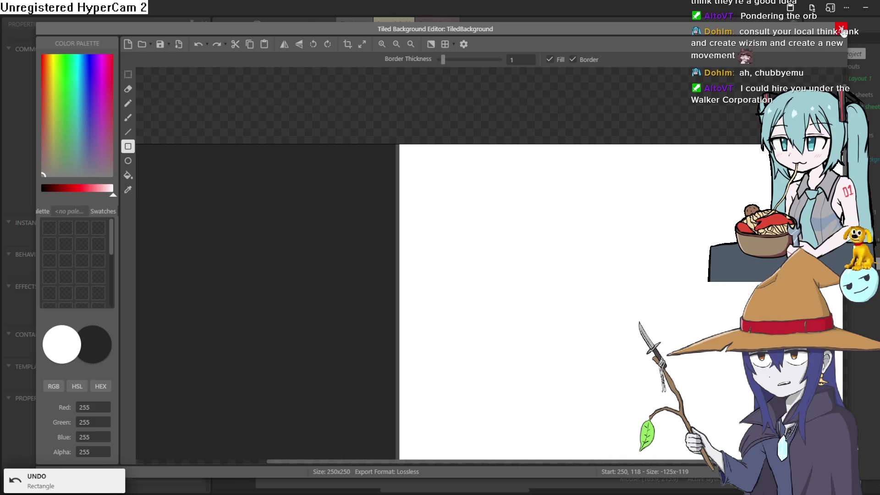
Return to the layout and stretch the tiled background to about 799×516.
click(841, 29)
mouse_move(436, 295)
mouse_down()
mouse_move(489, 347)
mouse_move(766, 452)
mouse_move(674, 422)
mouse_up()
mouse_move(595, 367)
mouse_down()
mouse_move(516, 287)
mouse_move(520, 278)
mouse_up()
mouse_move(594, 326)
mouse_down()
mouse_move(815, 490)
mouse_move(795, 453)
mouse_up()
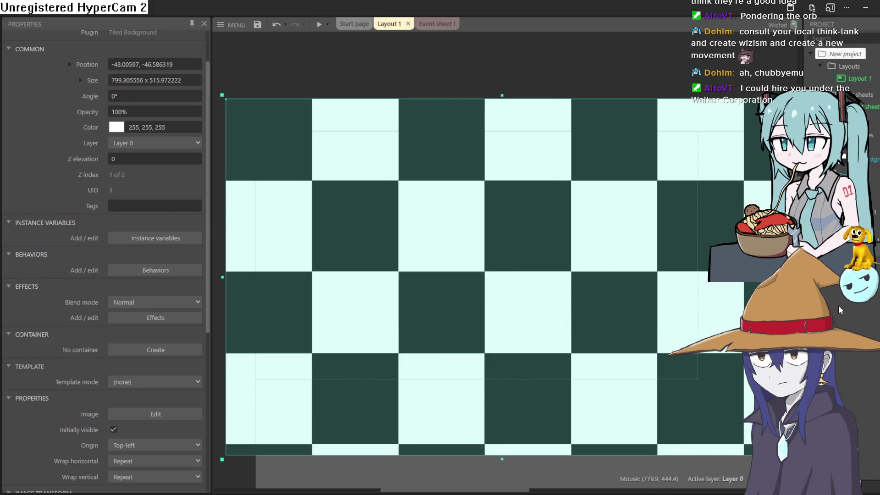
Show the Layer Properties of the checkerboard's layer to name it 'floor'.
click(820, 293)
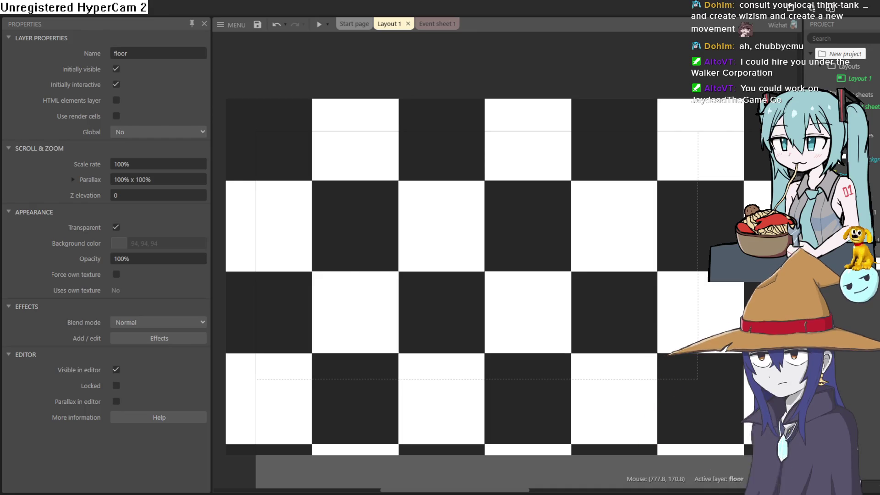
Add a new 'goblin' layer from the floor layer's options and hide the floor layer in the editor.
click(713, 292)
right_click(713, 291)
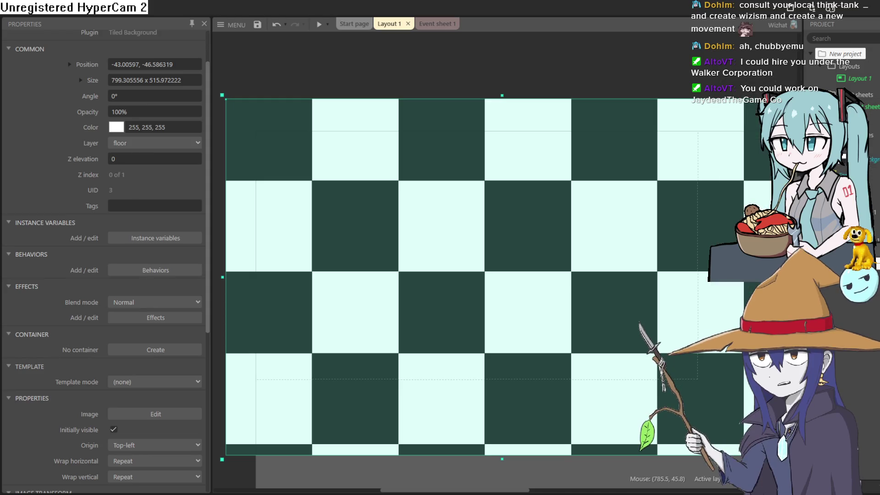
click(847, 146)
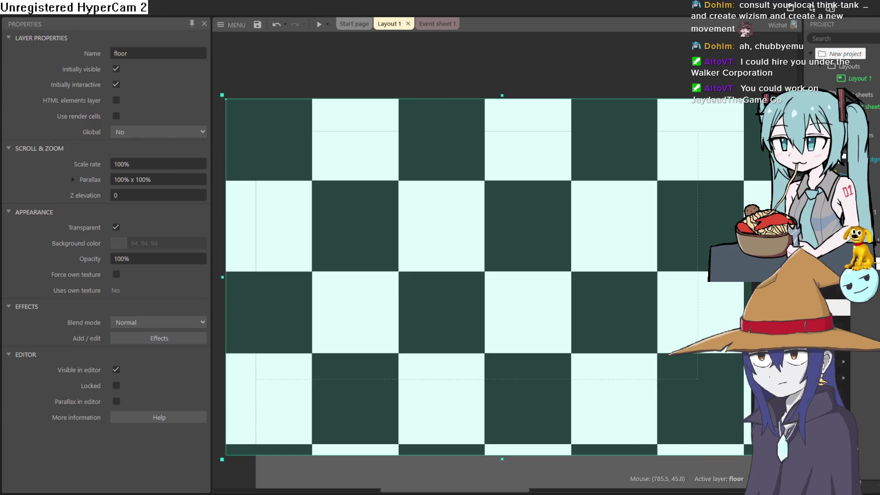
click(838, 293)
key(ctrl+z)
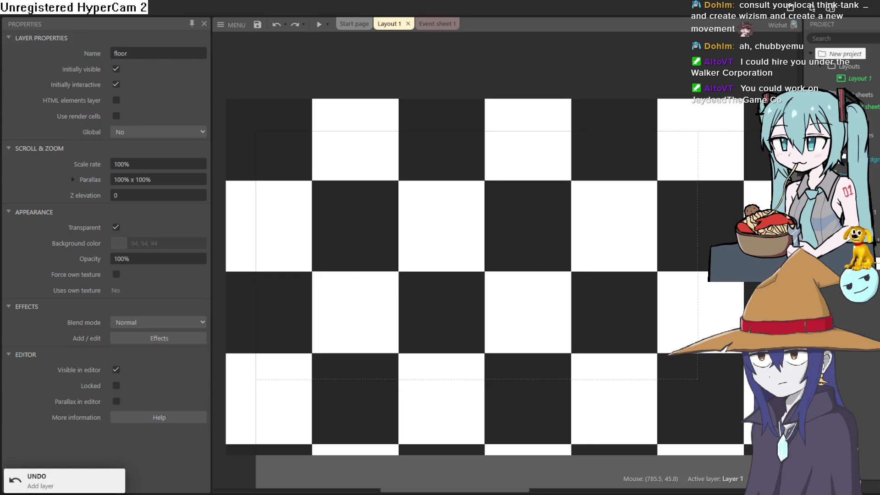
key(ctrl+y)
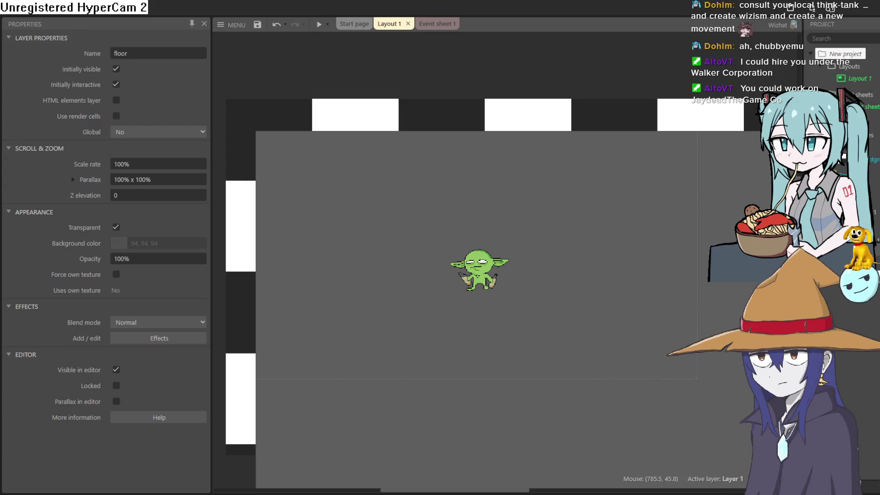
key(ctrl+z)
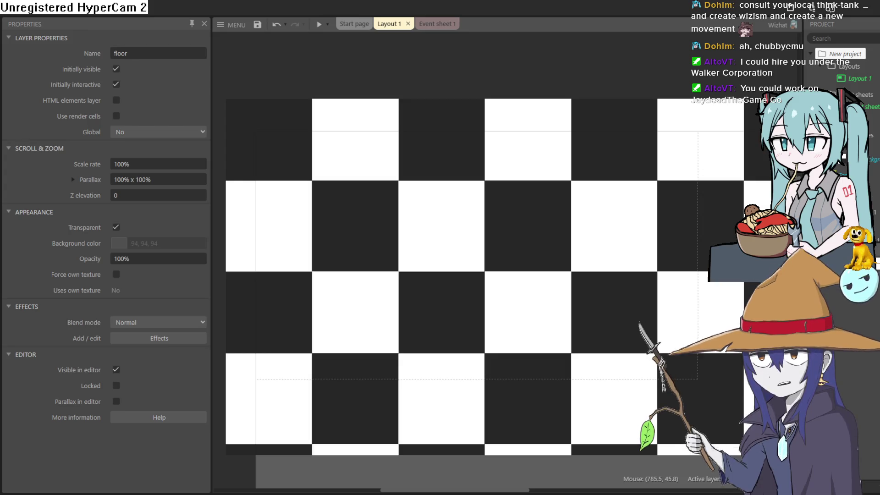
right_click(820, 286)
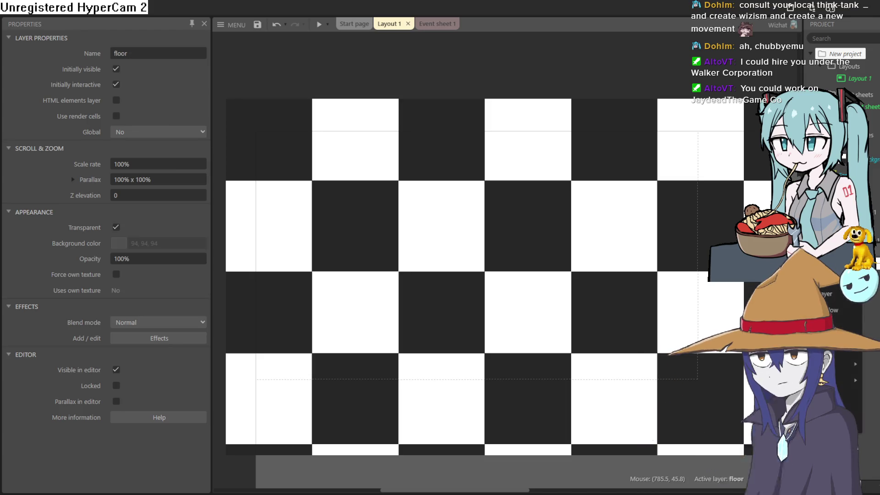
click(825, 293)
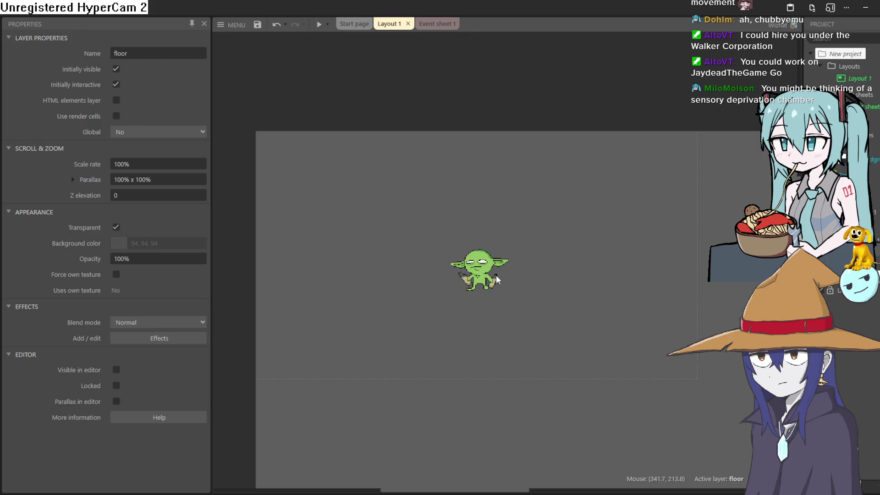
Move the goblin sprite to the goblin layer via Z Order and drag it lower, to about 339, 291.
click(481, 275)
right_click(482, 271)
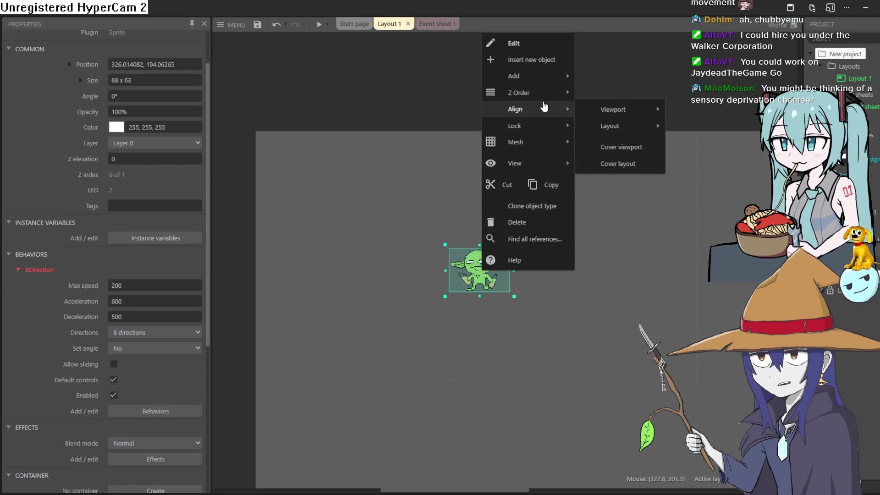
mouse_move(541, 93)
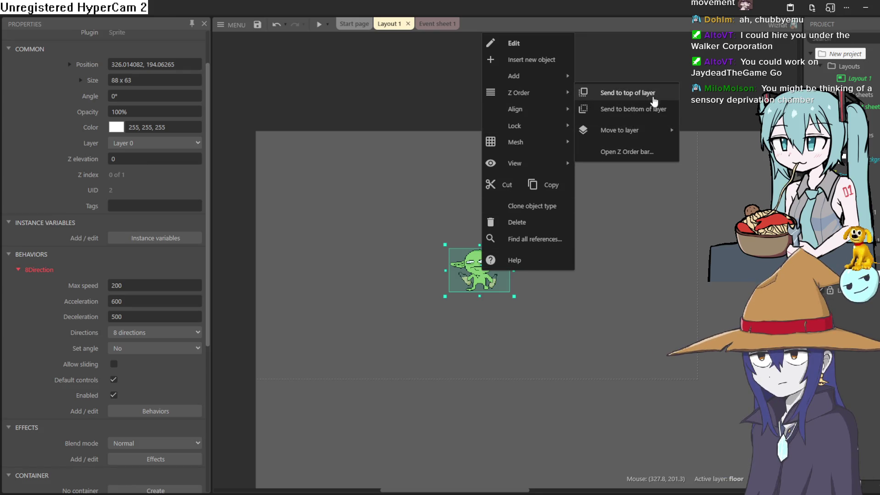
mouse_move(660, 133)
click(708, 132)
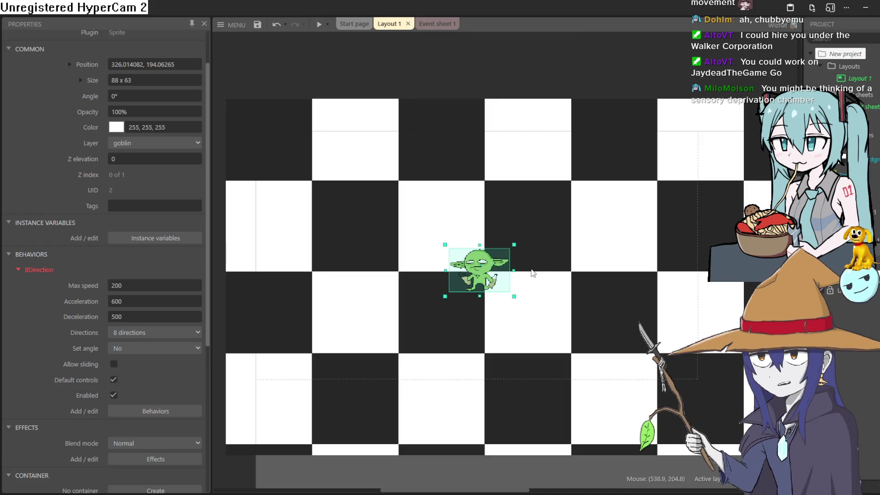
mouse_move(485, 279)
mouse_down()
mouse_move(502, 323)
mouse_move(495, 354)
mouse_move(495, 346)
mouse_up()
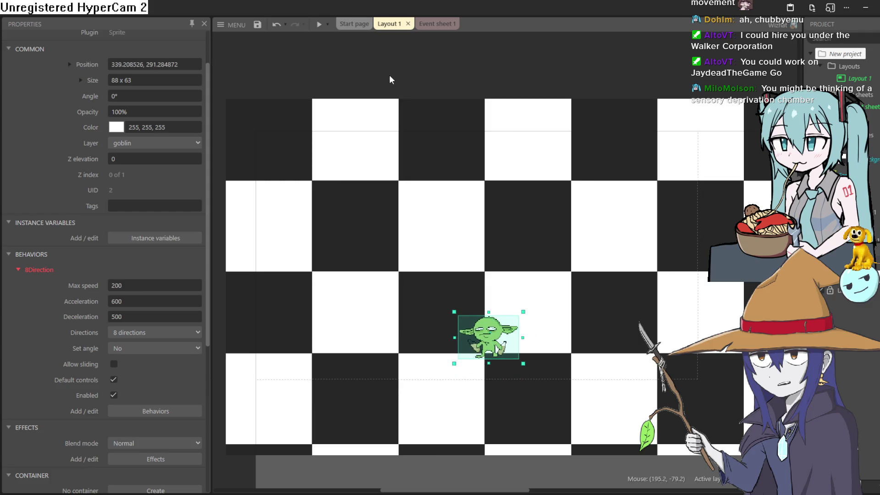
Preview the layout, walk the goblin with the Left, Down, Right and Up keys, then close the preview.
click(320, 25)
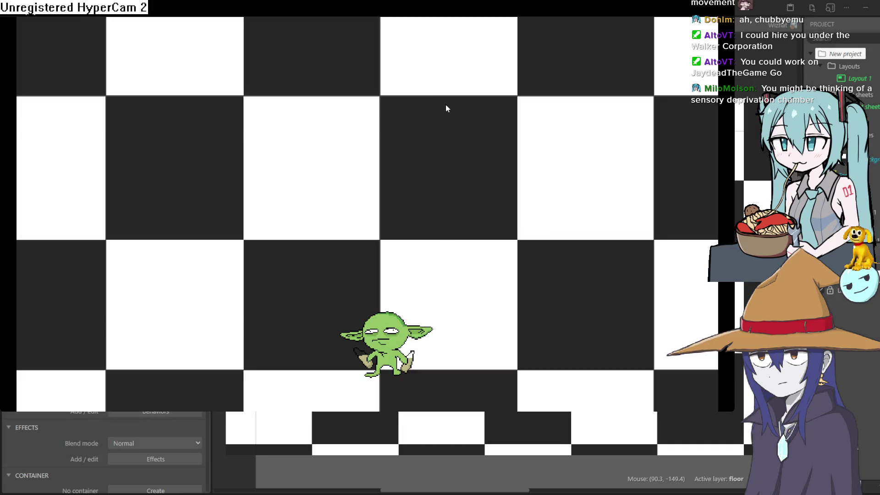
key(Left)
key(Down)
key(Right)
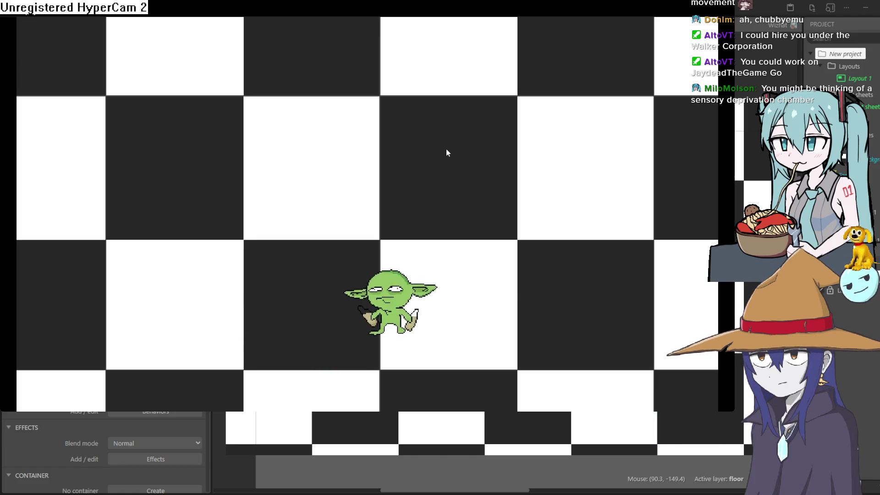
key(Down)
key(Right)
key(Up)
key(Left)
click(871, 18)
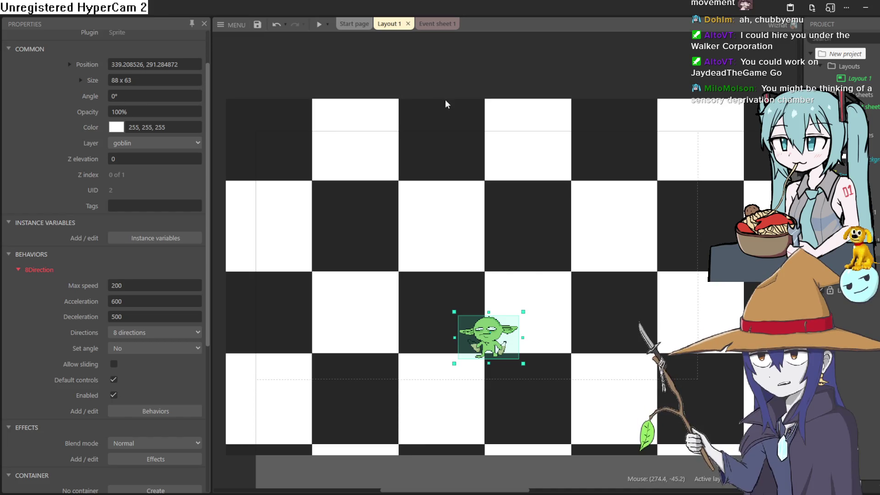
click(479, 69)
Insert Sprite2 above the checkerboard, load the tan rock image and crop it to 73x62.
scroll(471, 204, up, 5)
double_click(433, 135)
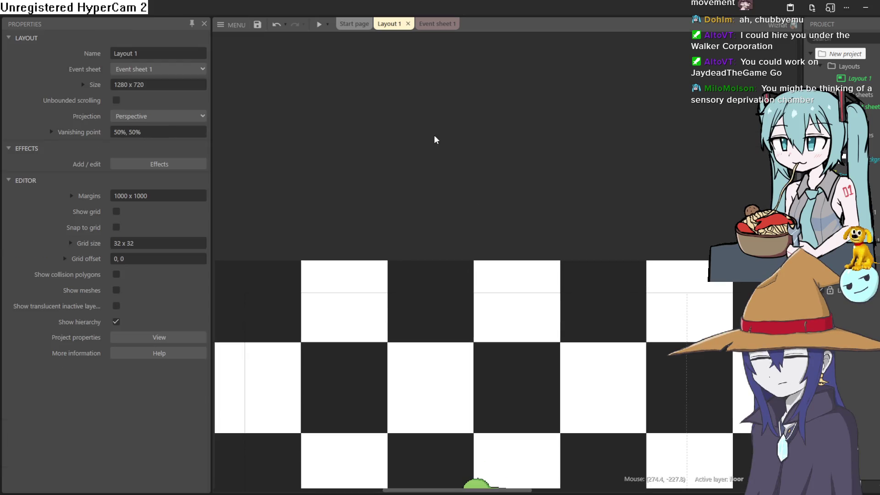
click(541, 365)
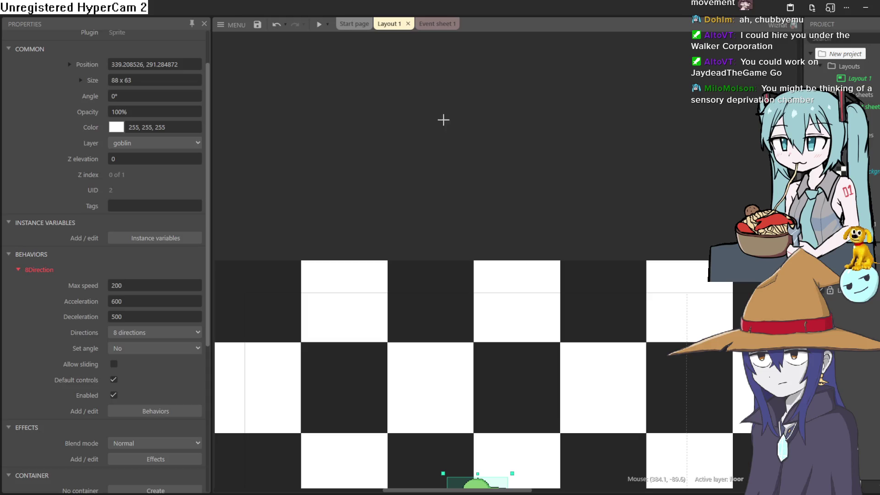
click(443, 119)
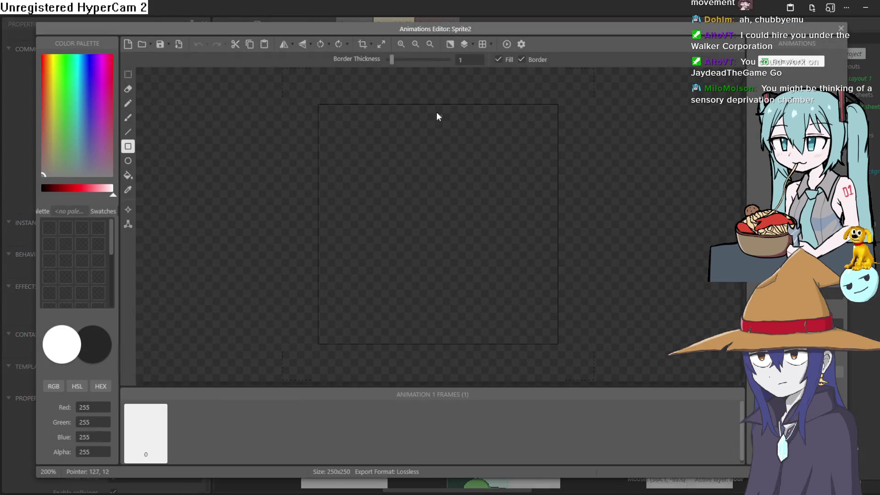
click(141, 46)
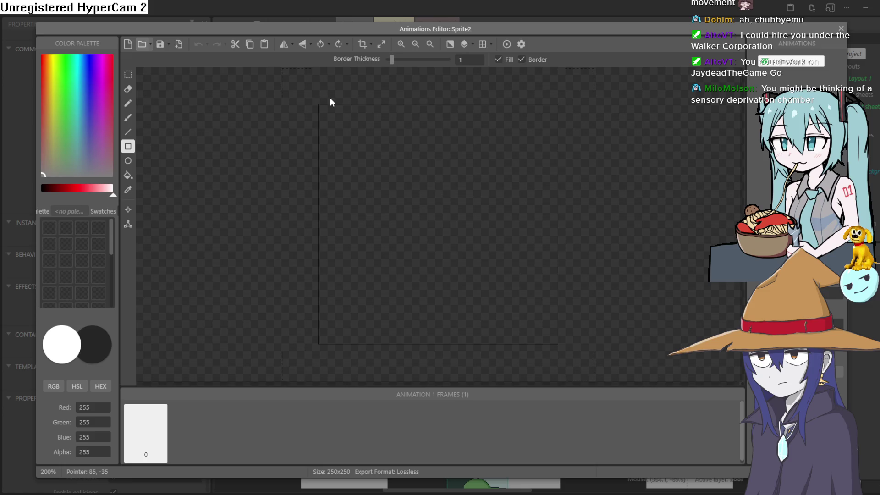
double_click(329, 98)
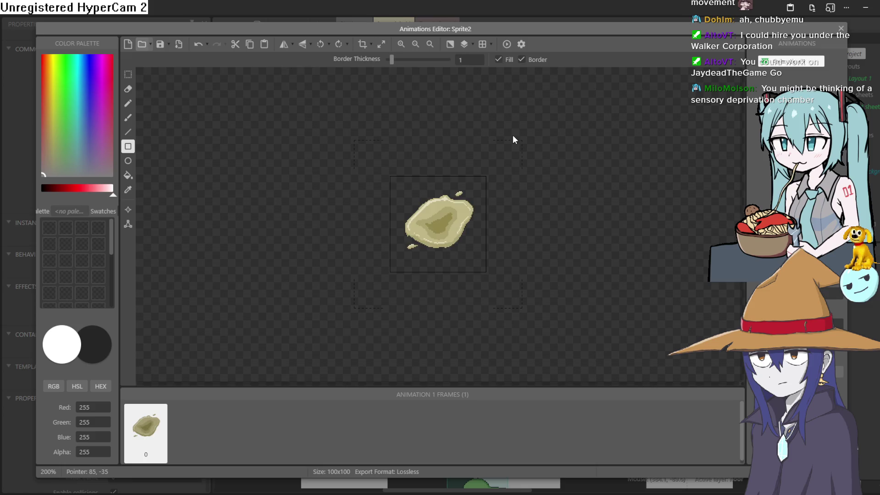
click(362, 44)
click(840, 29)
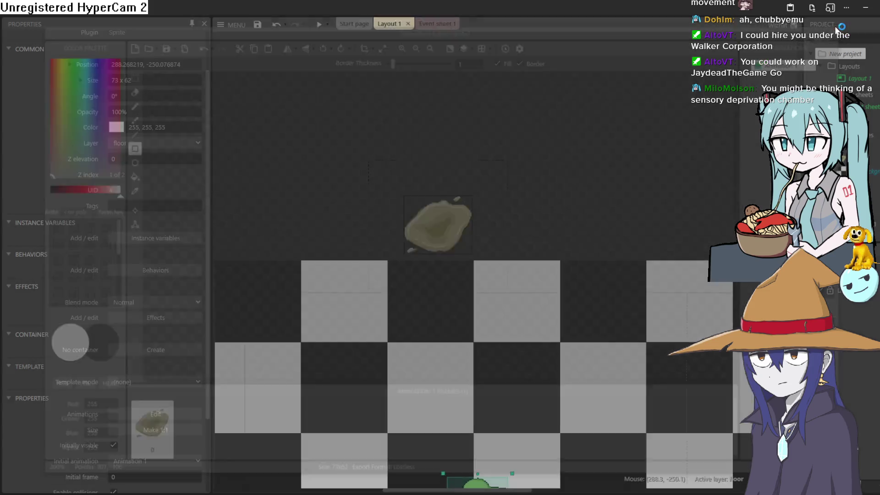
drag(443, 127, 466, 365)
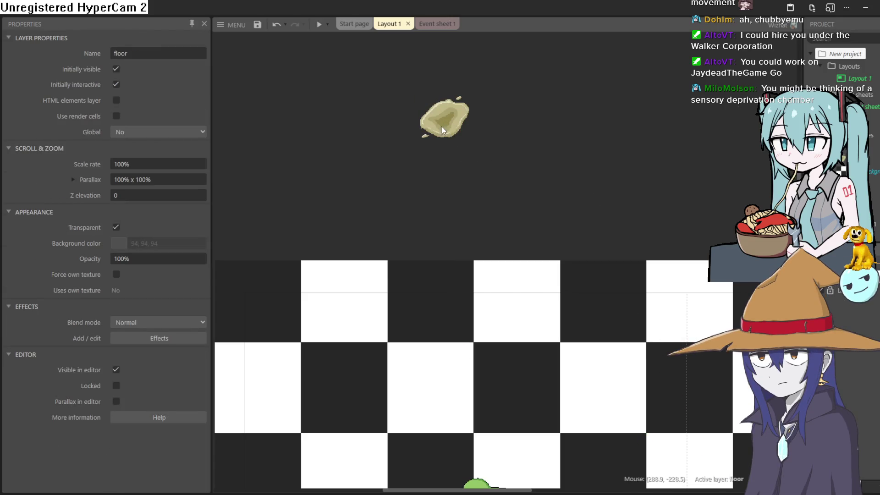
Move the rock sprite onto the goblin layer and nudge it down-right to about 347, -217.
click(441, 122)
right_click(441, 122)
mouse_move(513, 187)
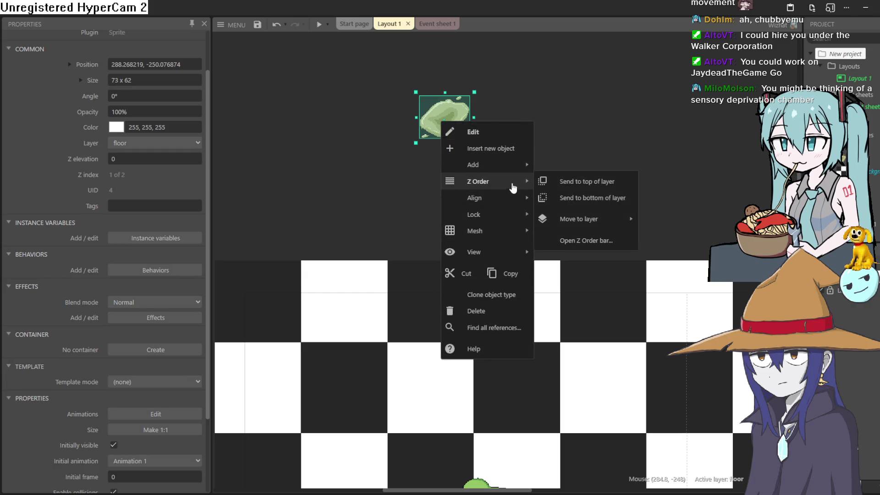
mouse_move(601, 220)
click(668, 221)
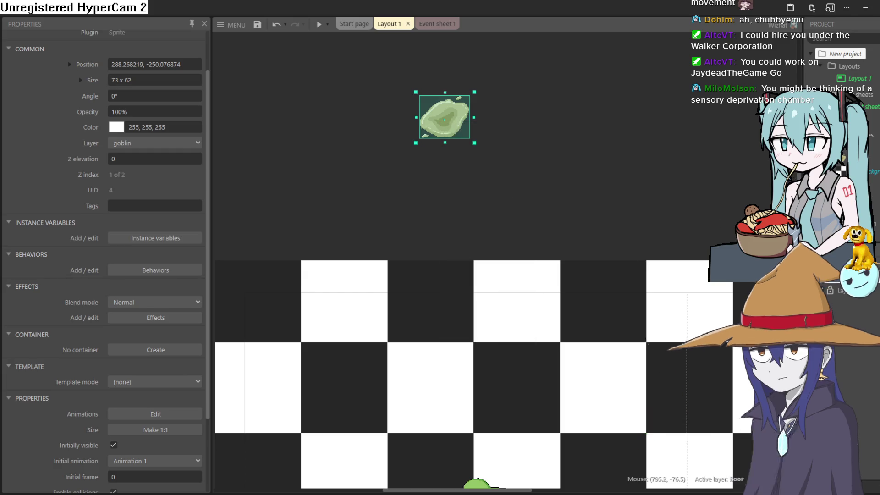
drag(443, 120, 483, 143)
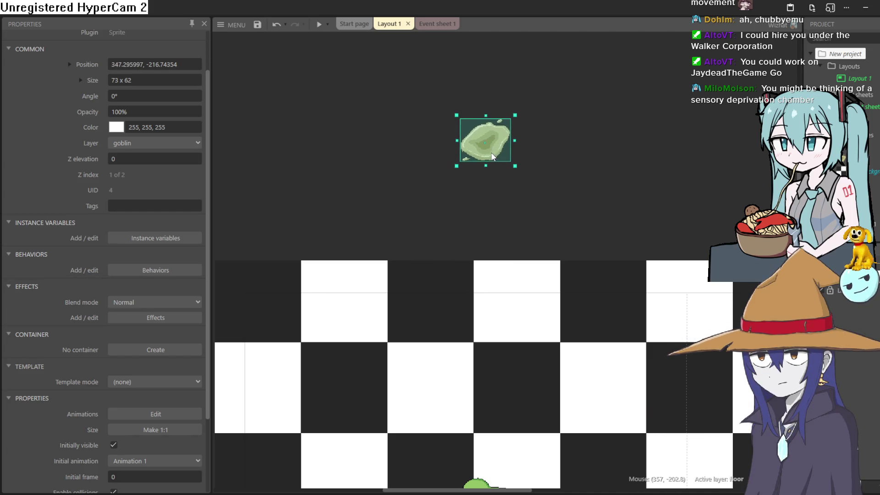
On Event sheet 1, browse Sprite2's conditions without adding one, then switch to Aseprite.
click(423, 29)
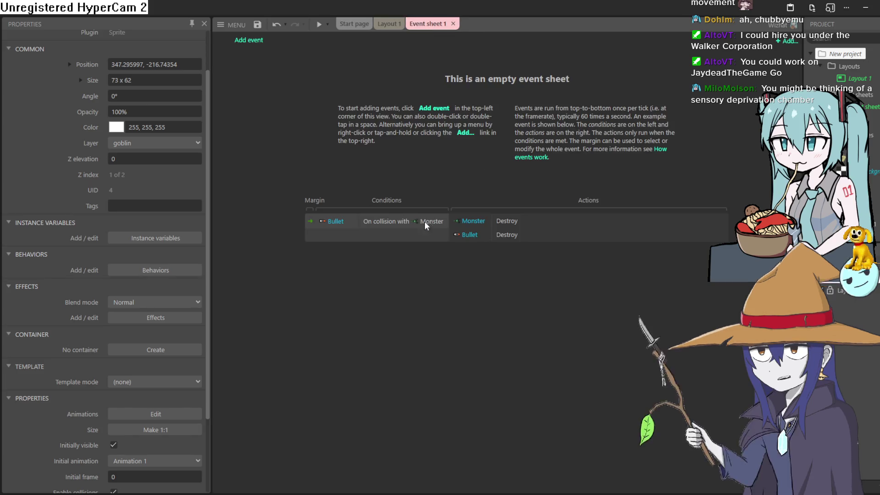
click(248, 42)
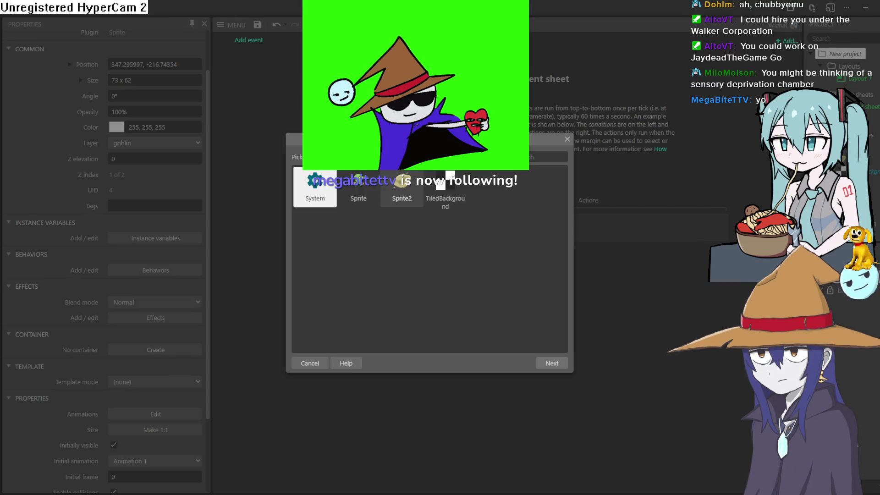
key(Return)
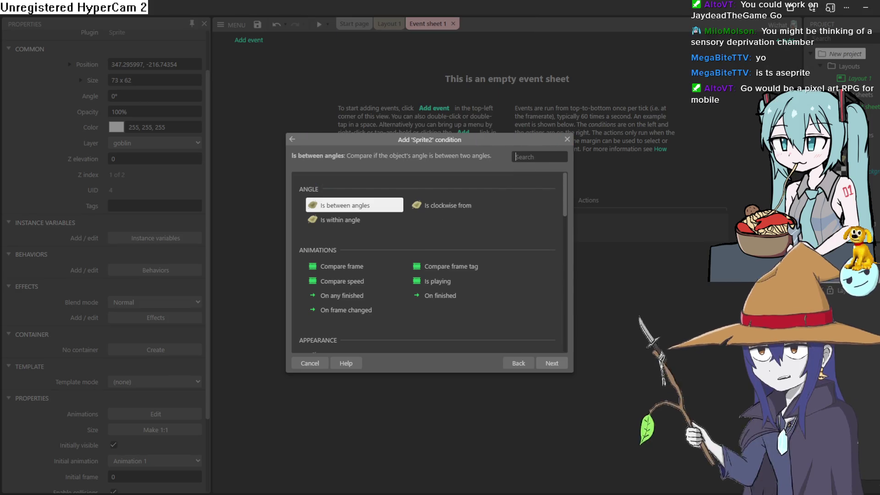
click(567, 138)
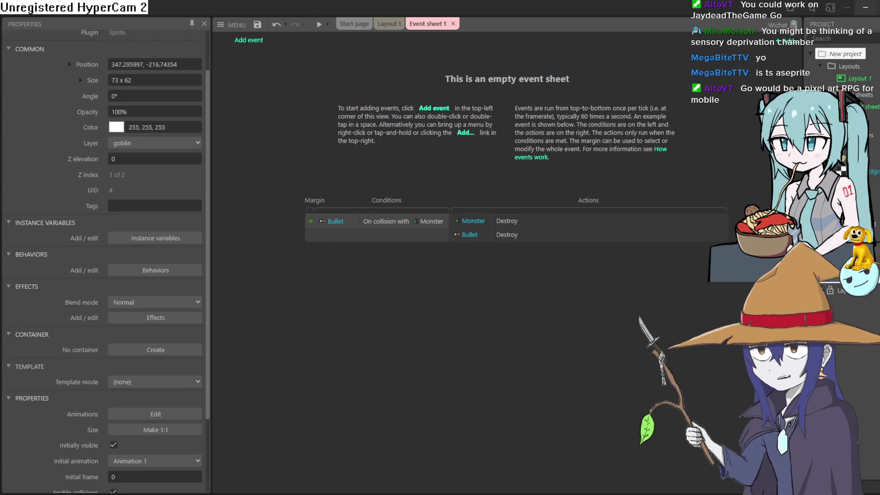
key(alt+Tab)
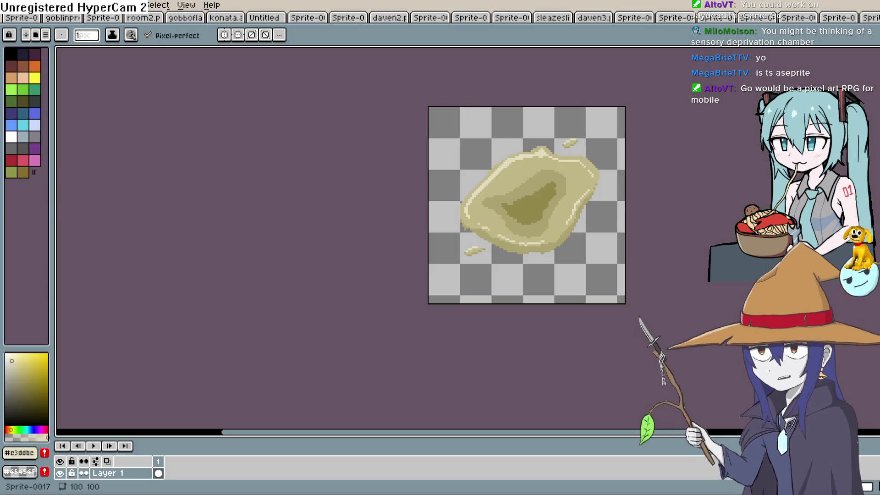
View the goblin sprite among the open Aseprite documents, then return to the rock sprite and Construct 3.
key(ctrl+Tab)
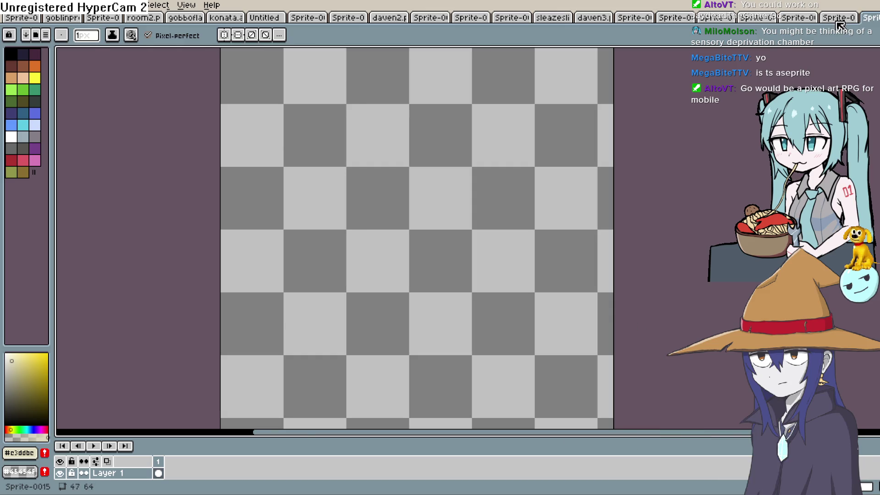
click(836, 21)
click(787, 18)
click(755, 19)
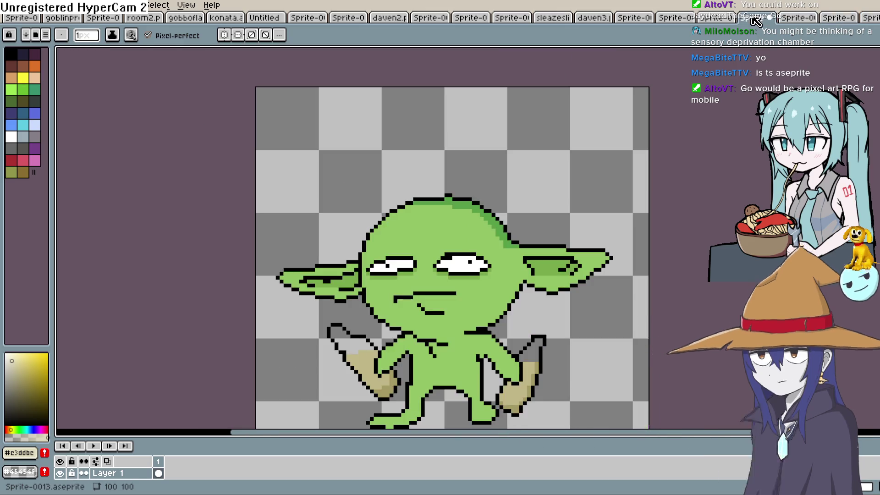
drag(599, 246, 621, 171)
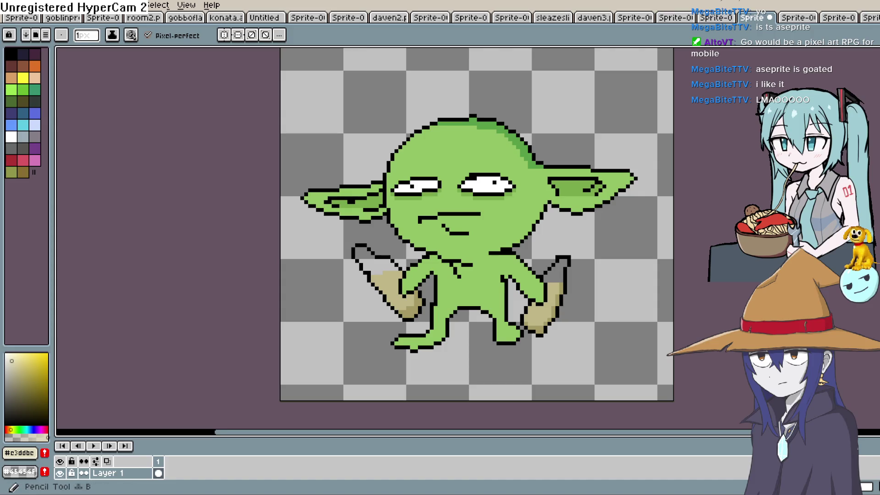
key(ctrl+Tab)
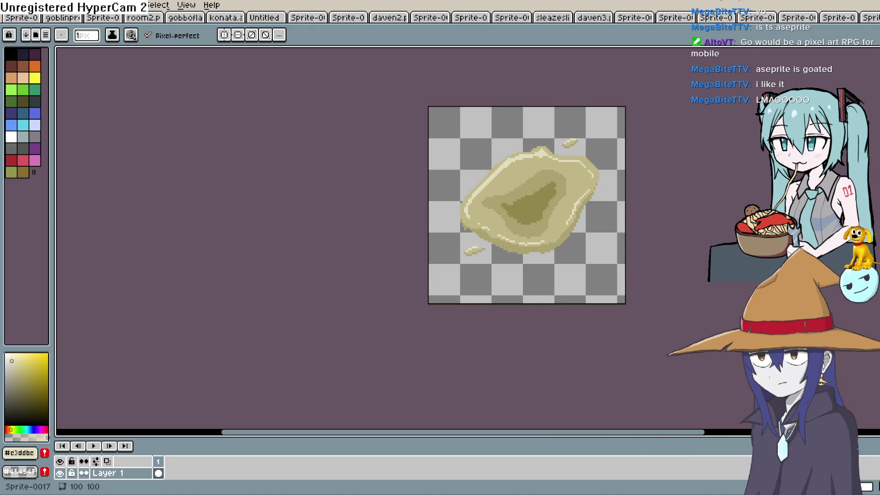
key(alt+Tab)
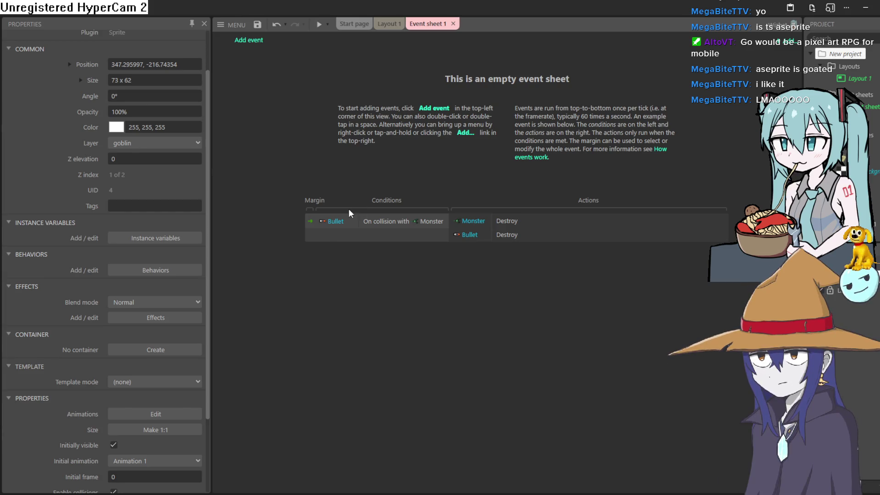
Dismiss the condition picker, then insert a Keyboard object from the Input category in Layout 1.
click(249, 43)
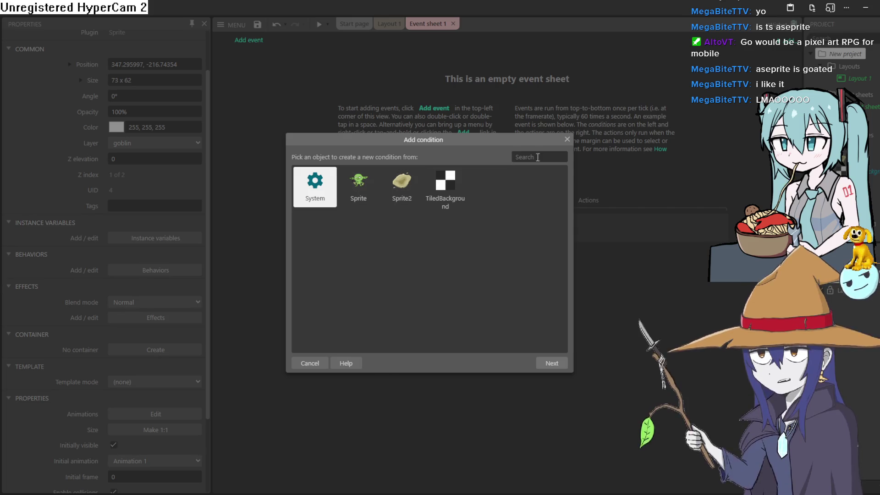
click(566, 140)
click(396, 25)
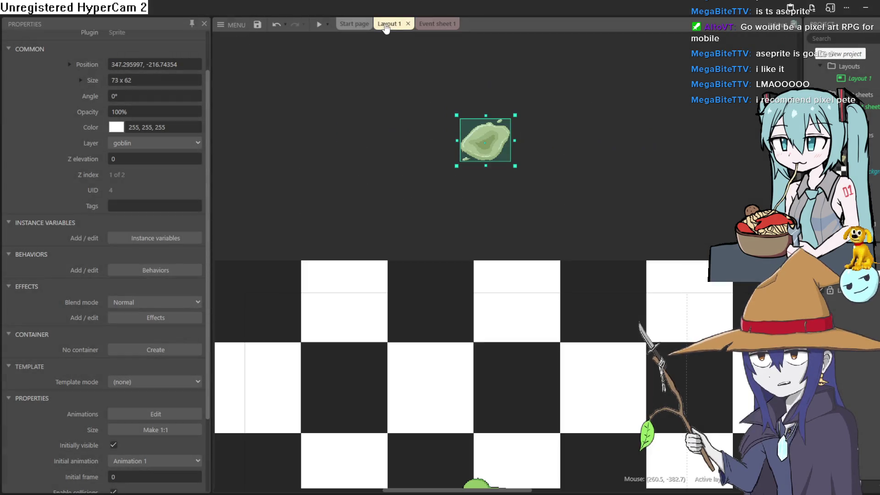
double_click(308, 139)
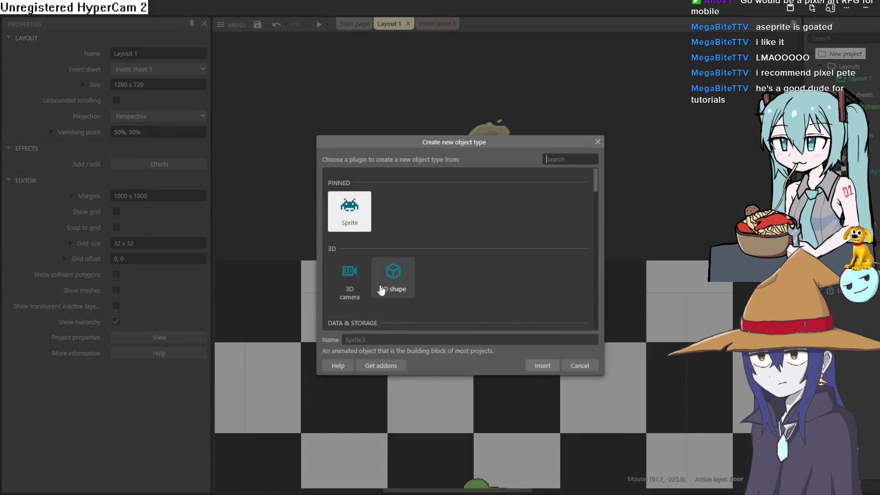
scroll(393, 257, down, 5)
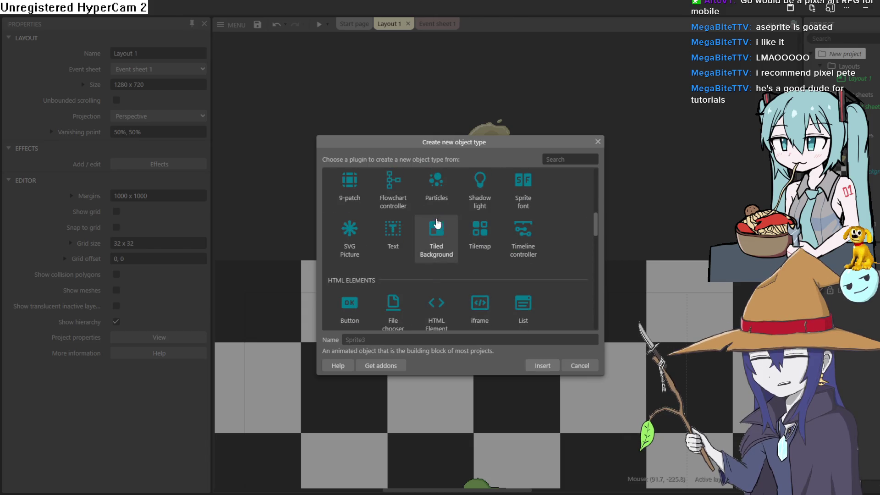
scroll(488, 272, down, 5)
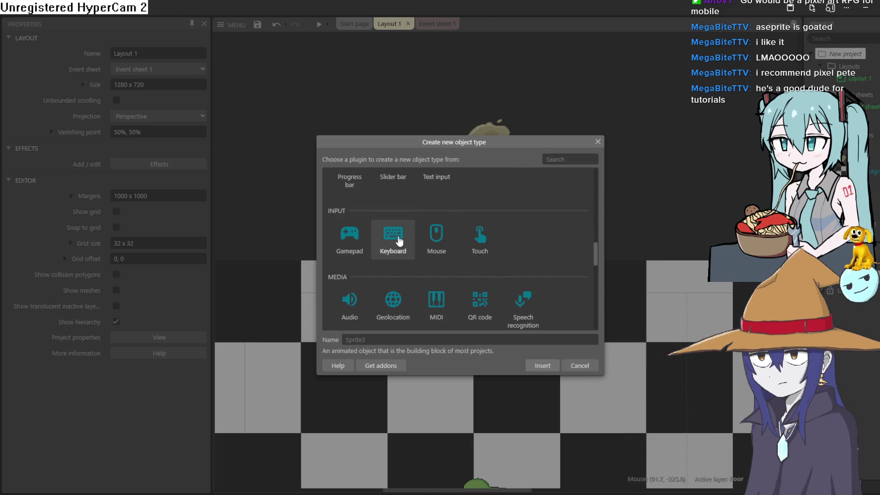
double_click(395, 235)
click(404, 154)
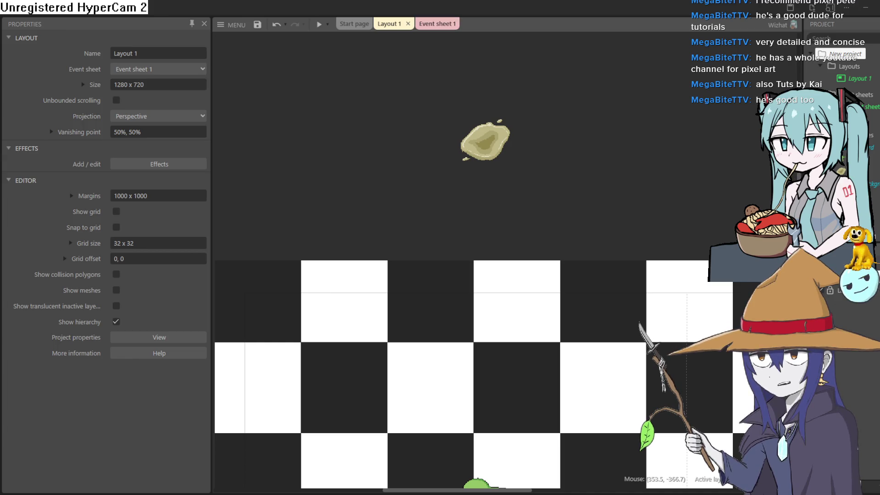
Add a Keyboard 'On key pressed' event on Event sheet 1 with Space as the key.
click(437, 24)
double_click(265, 54)
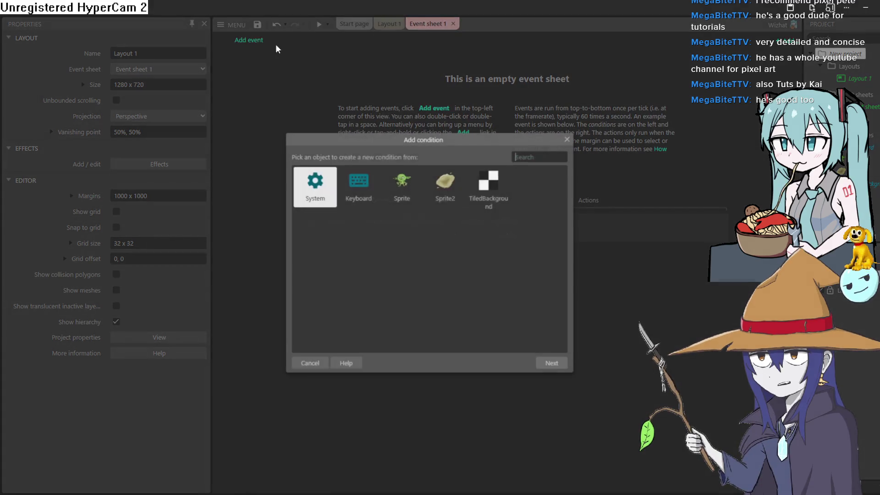
double_click(370, 196)
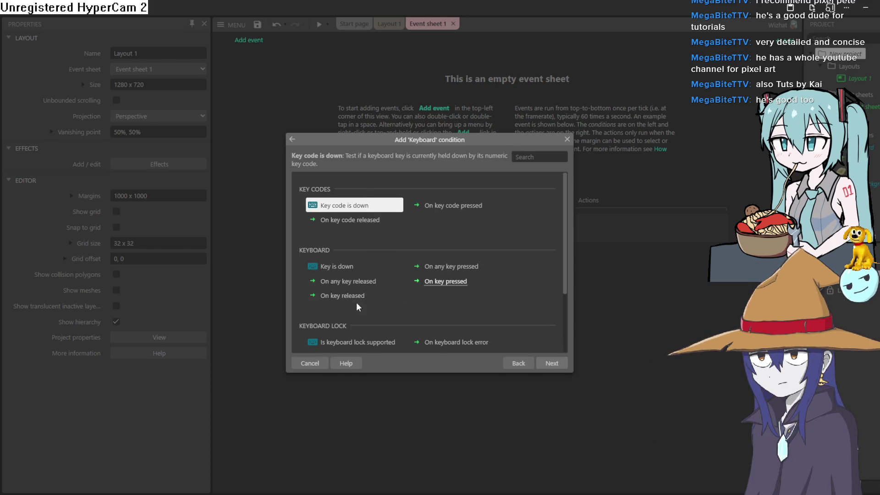
double_click(451, 284)
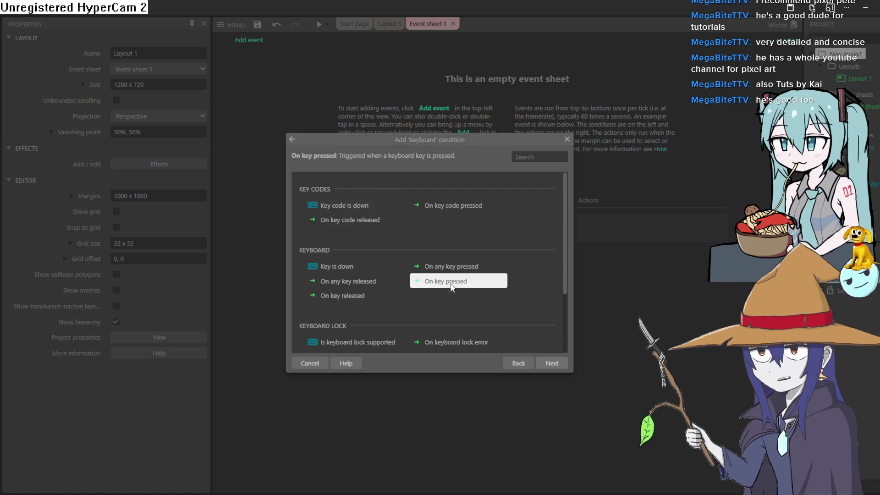
click(494, 241)
key(space)
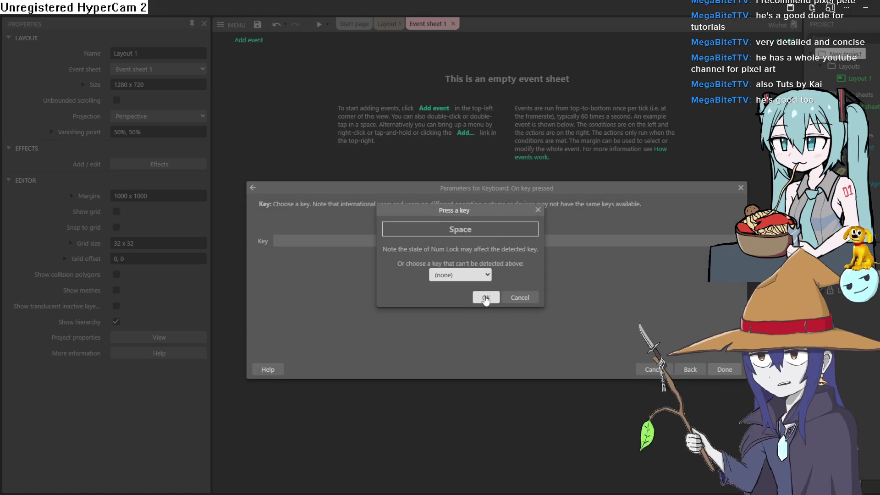
click(485, 297)
click(724, 369)
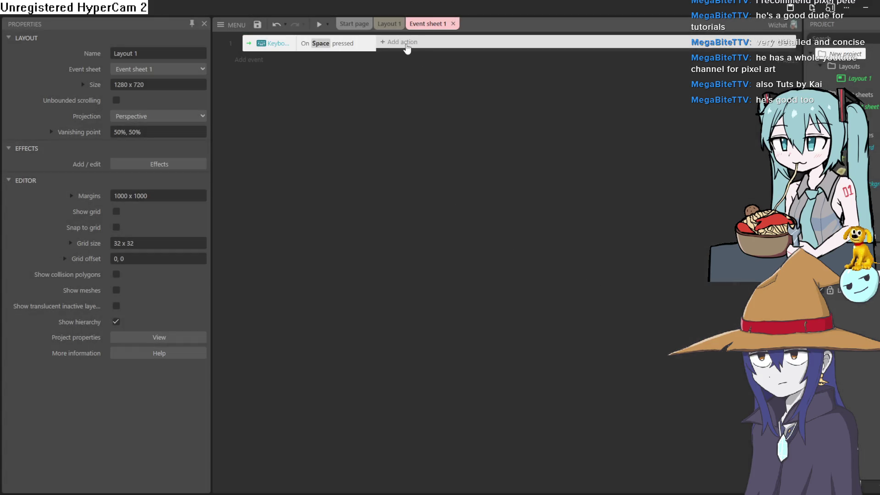
Browse the goblin Sprite's available actions for the Space event, closing without choosing one.
click(403, 42)
click(410, 197)
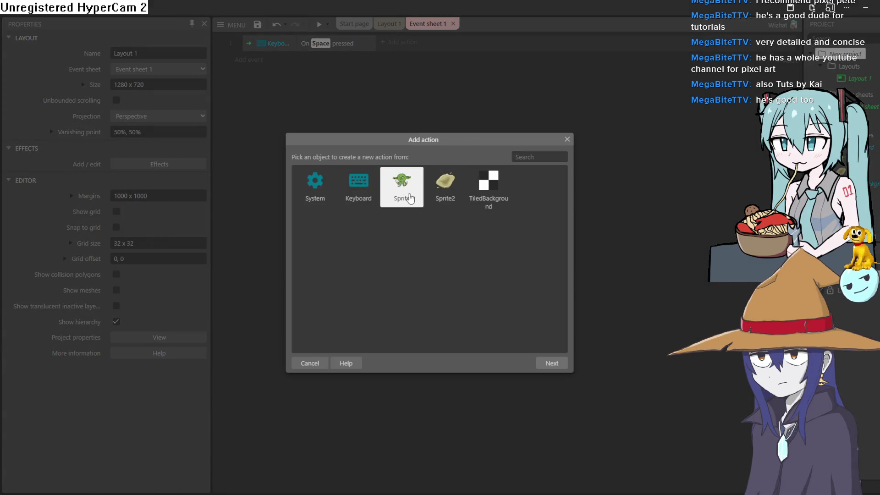
double_click(410, 198)
scroll(446, 235, down, 8)
scroll(462, 233, up, 3)
scroll(462, 234, down, 3)
scroll(435, 243, down, 2)
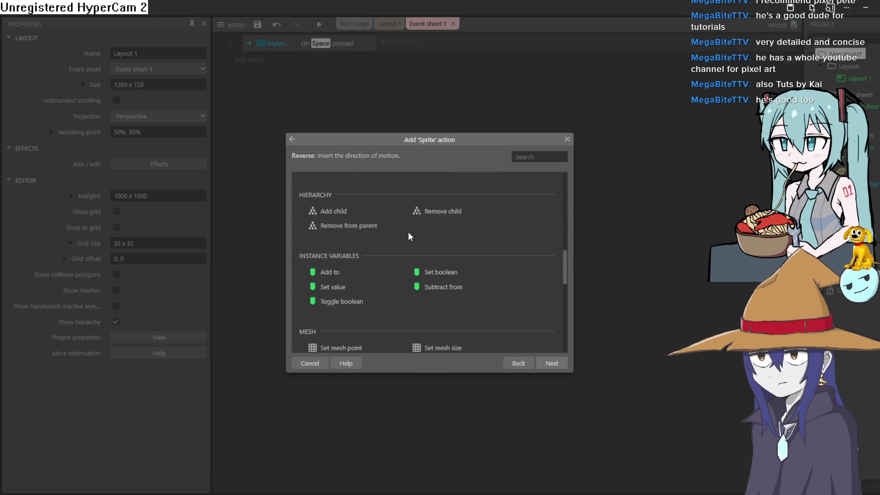
scroll(390, 247, down, 2)
scroll(412, 275, down, 2)
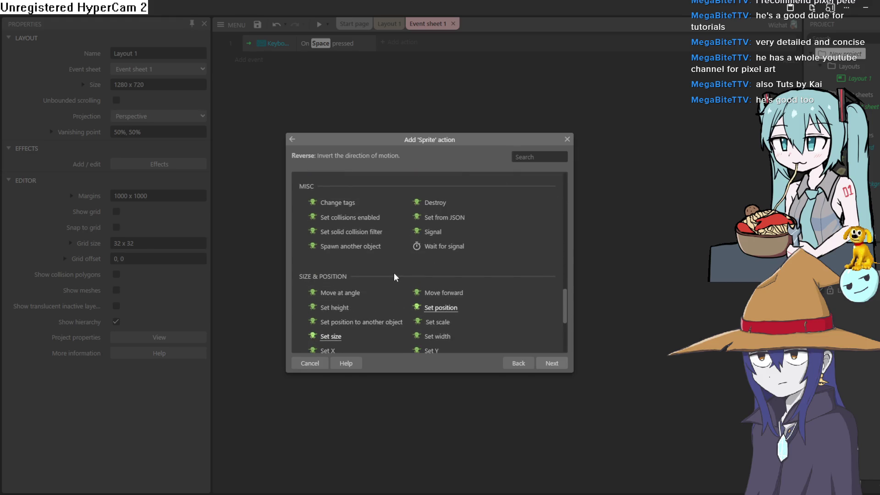
scroll(369, 281, down, 2)
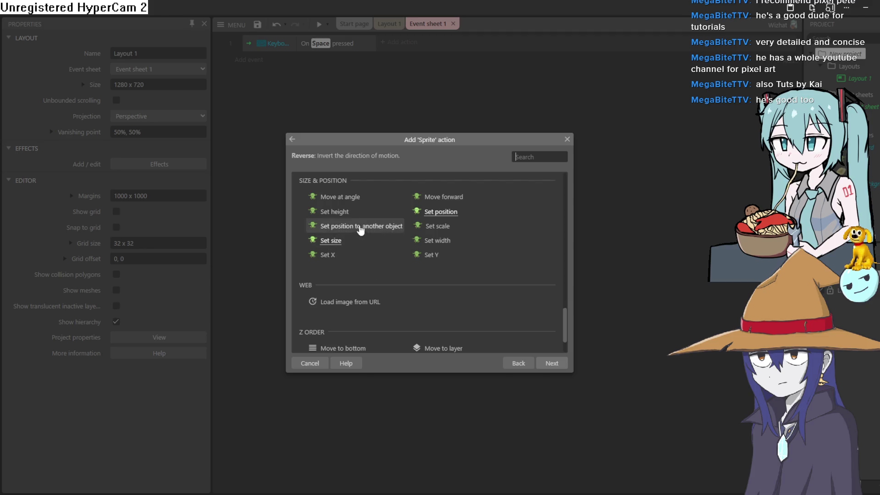
scroll(371, 258, up, 2)
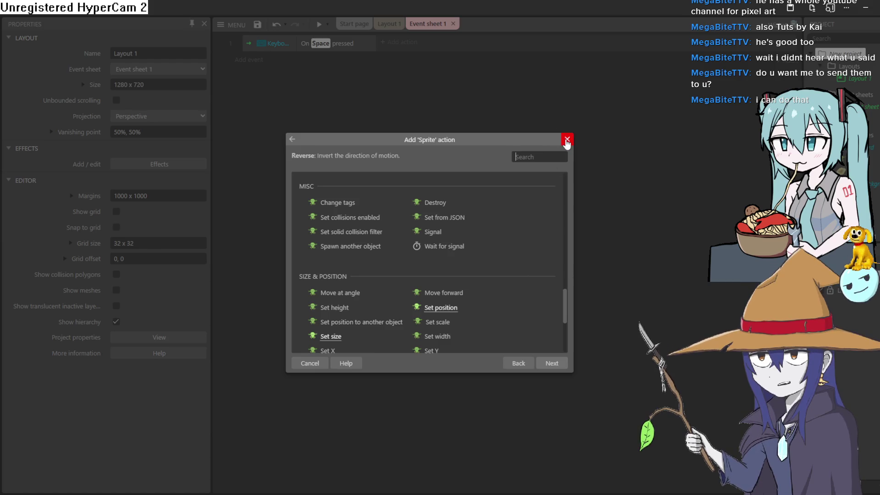
scroll(489, 237, up, 3)
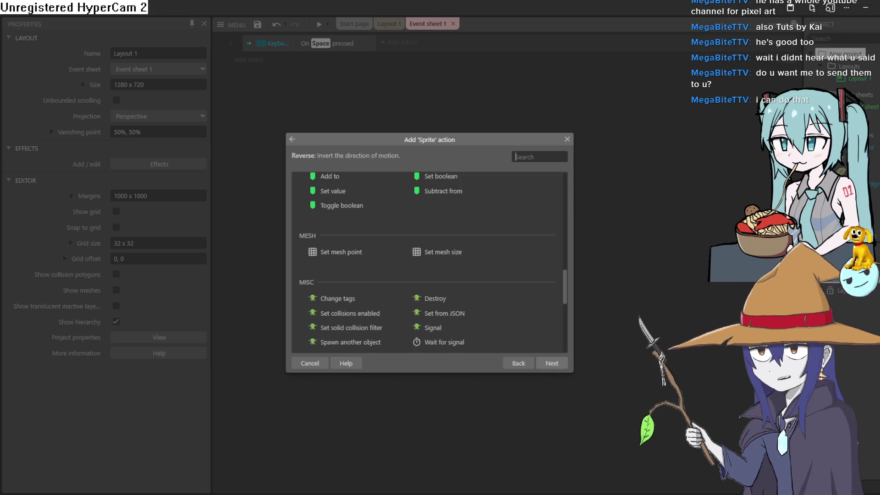
mouse_move(565, 276)
mouse_down()
mouse_move(571, 301)
mouse_move(565, 174)
mouse_move(565, 203)
mouse_up()
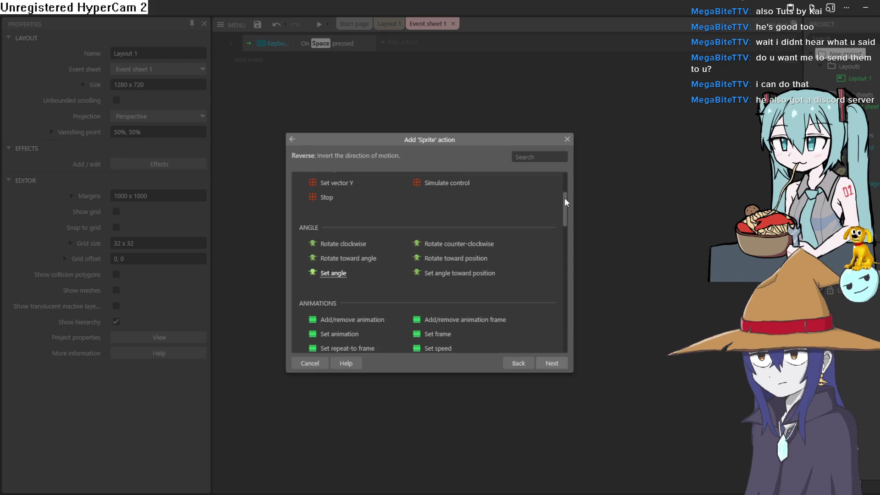
click(568, 139)
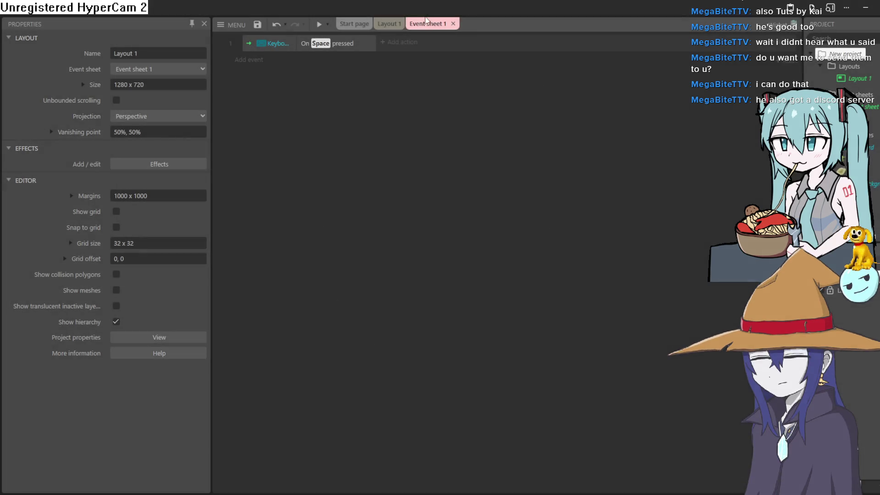
click(404, 46)
click(412, 192)
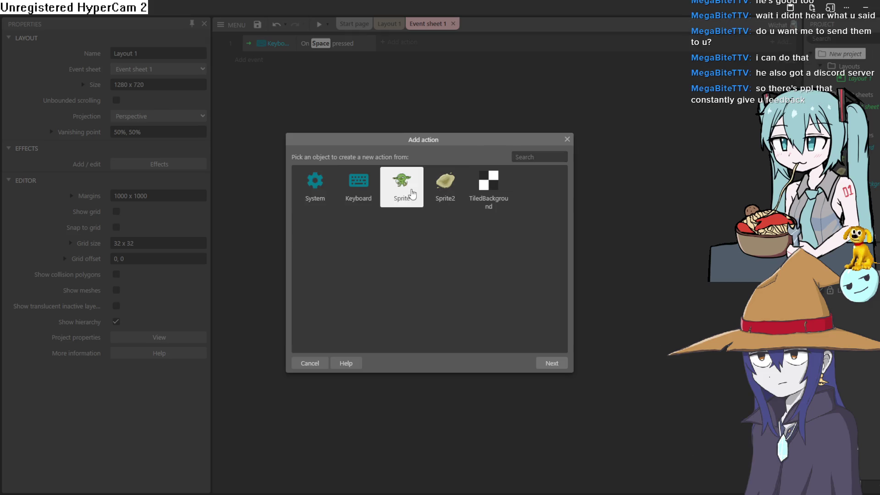
double_click(411, 192)
scroll(422, 193, down, 4)
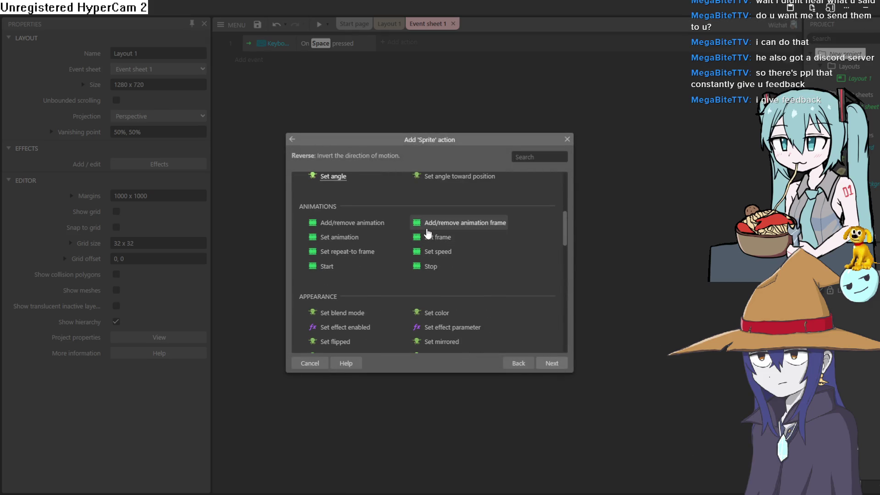
click(567, 141)
Look through Sprite2's actions, locating Spawn another object.
click(403, 41)
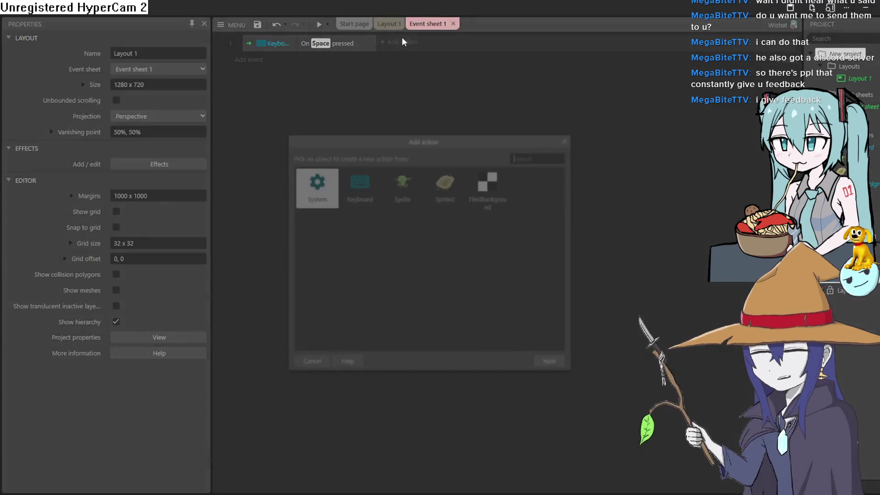
double_click(449, 183)
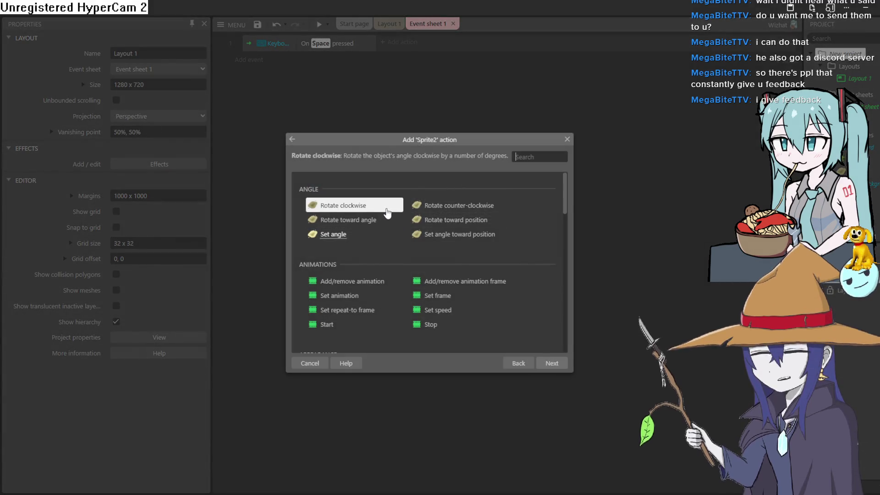
scroll(390, 216, down, 5)
scroll(402, 225, down, 4)
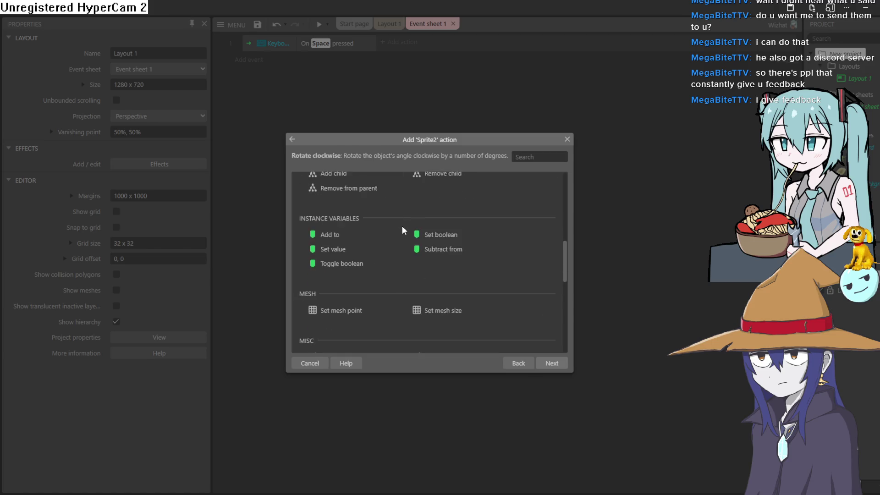
scroll(403, 227, down, 2)
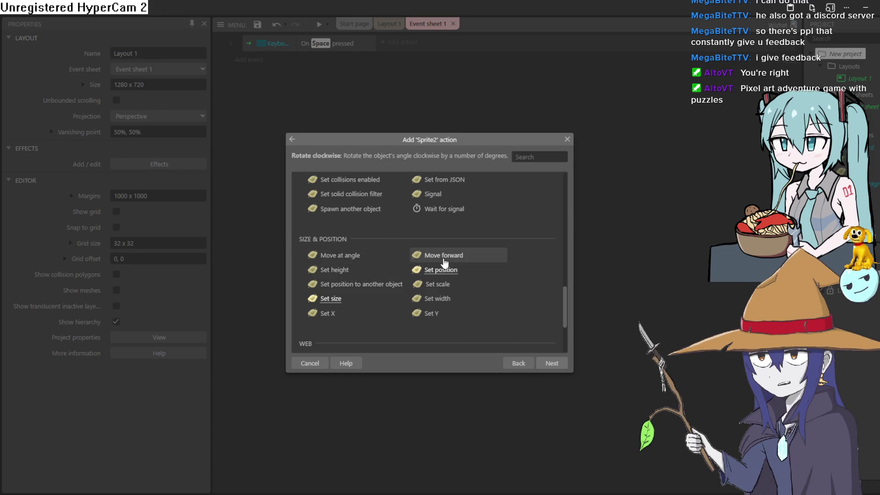
click(370, 290)
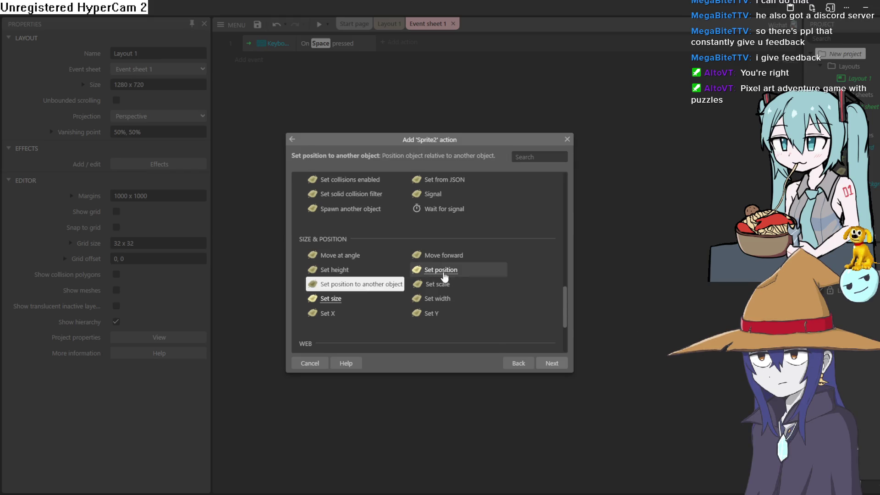
scroll(383, 260, down, 3)
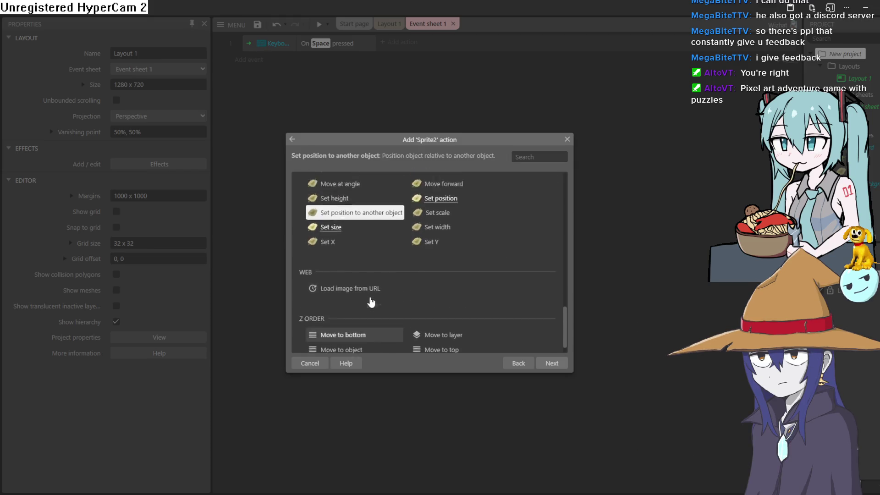
scroll(369, 300, up, 5)
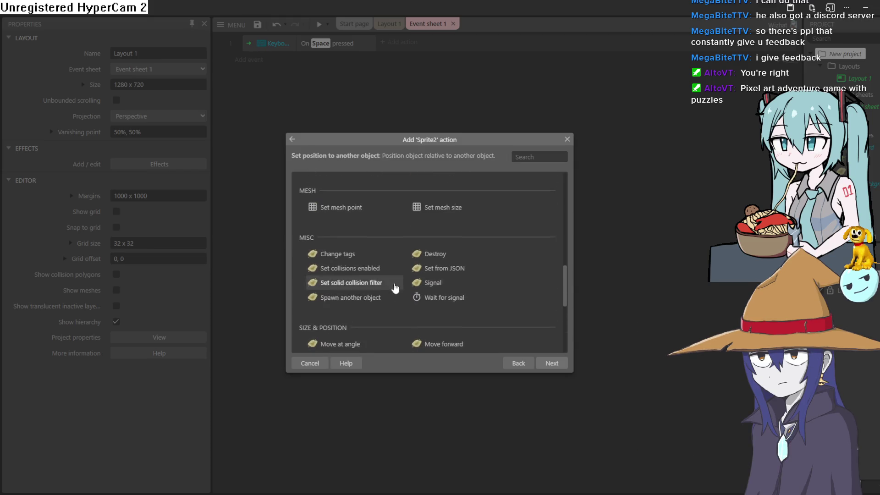
click(366, 300)
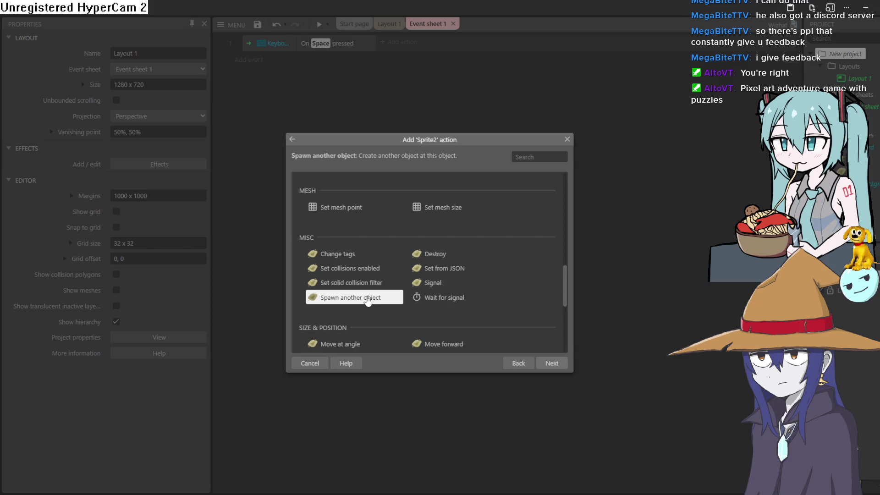
Add the goblin Sprite's Spawn another object action with Sprite2 as the spawned object.
click(293, 139)
double_click(403, 190)
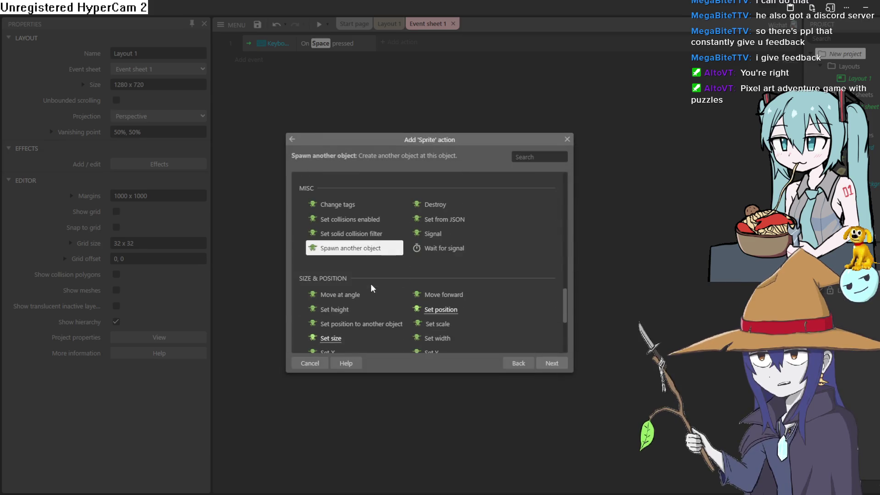
double_click(375, 249)
click(436, 241)
double_click(459, 208)
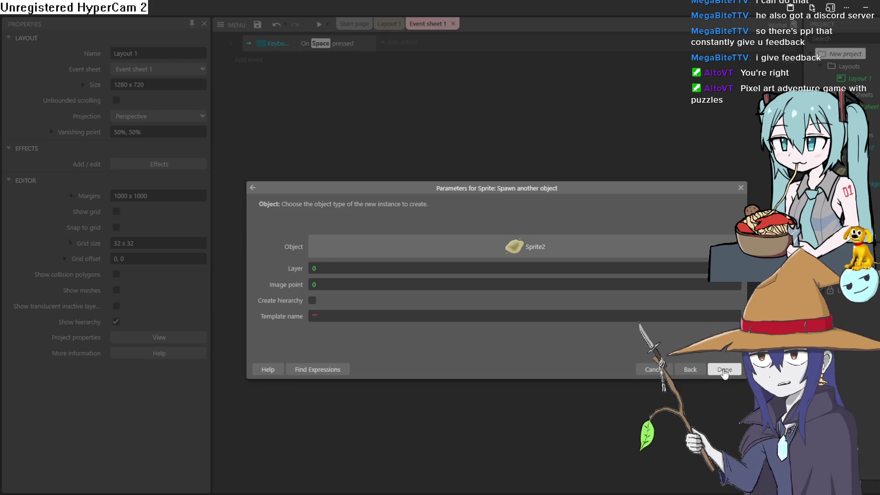
click(724, 370)
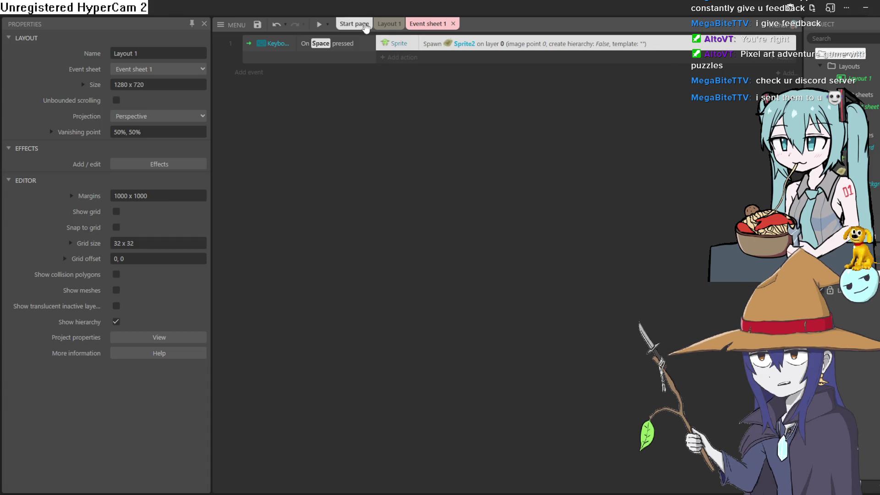
Preview the game from Layout 1, walking the goblin left, up and right, then close it.
click(389, 23)
click(320, 24)
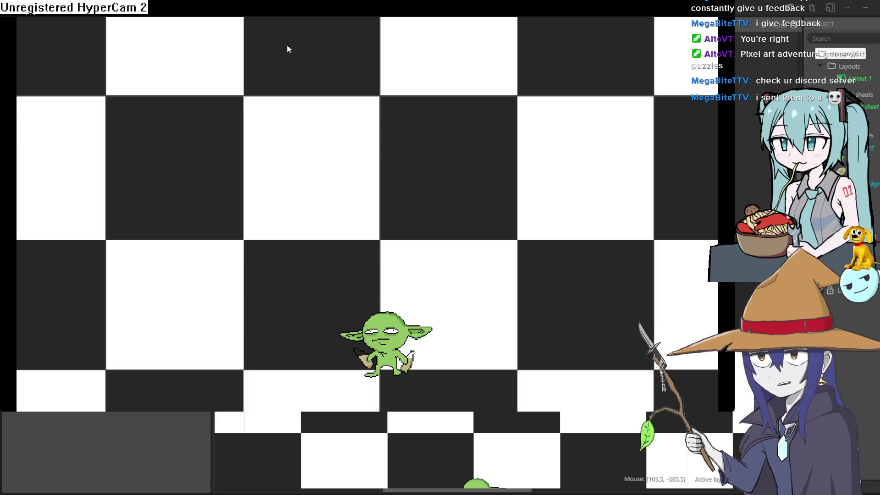
key(Left)
key(Up)
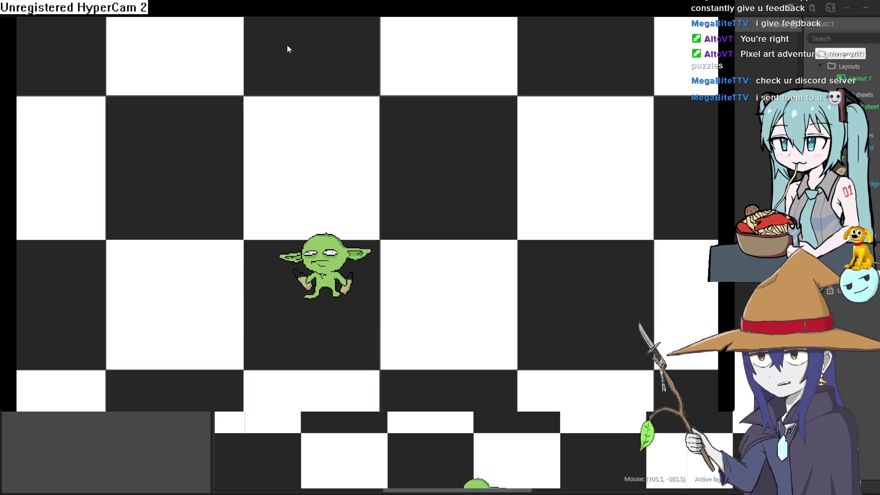
key(Right)
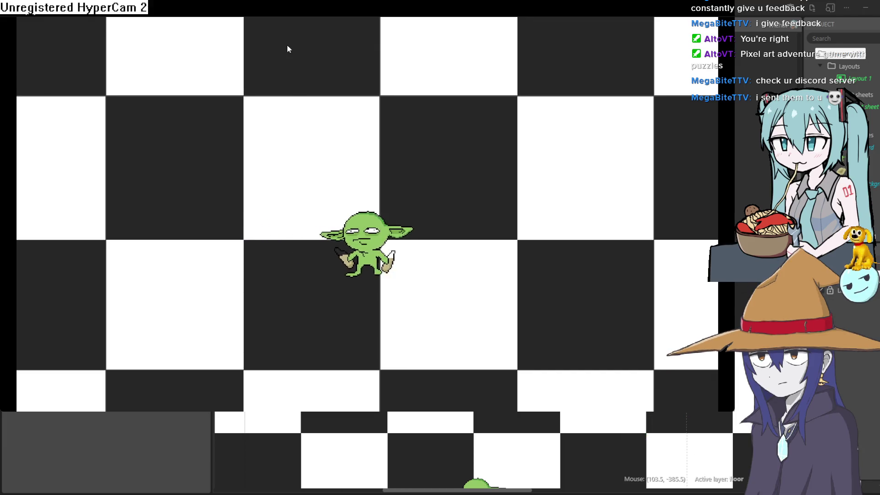
key(alt+F4)
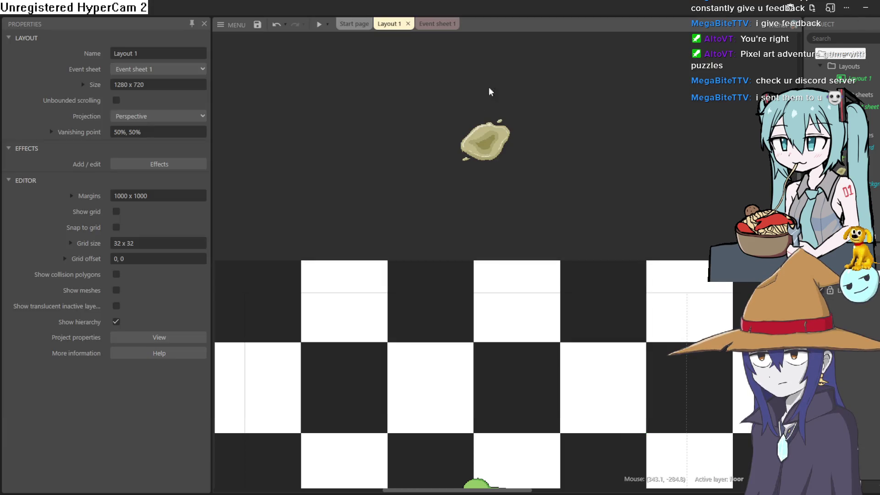
Change the Spawn Sprite2 action's layer to 2 on the event sheet.
click(435, 25)
key(ctrl+Tab)
key(ctrl+Tab)
click(435, 27)
double_click(455, 46)
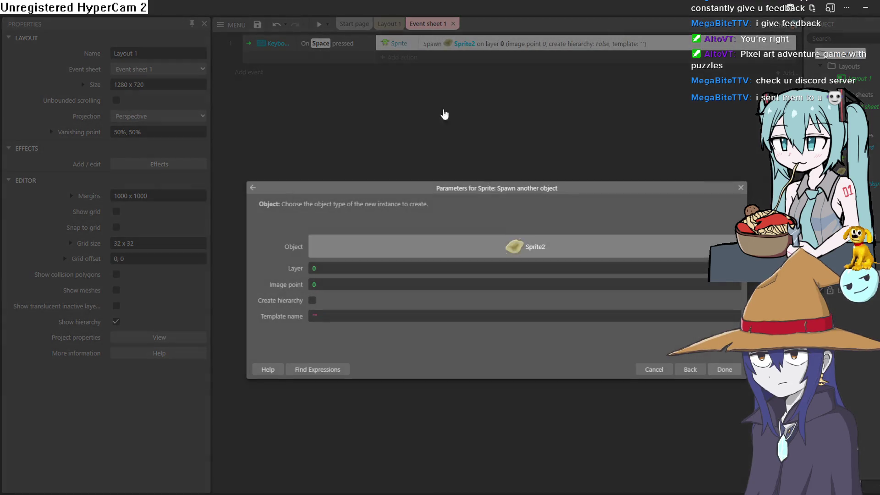
click(363, 269)
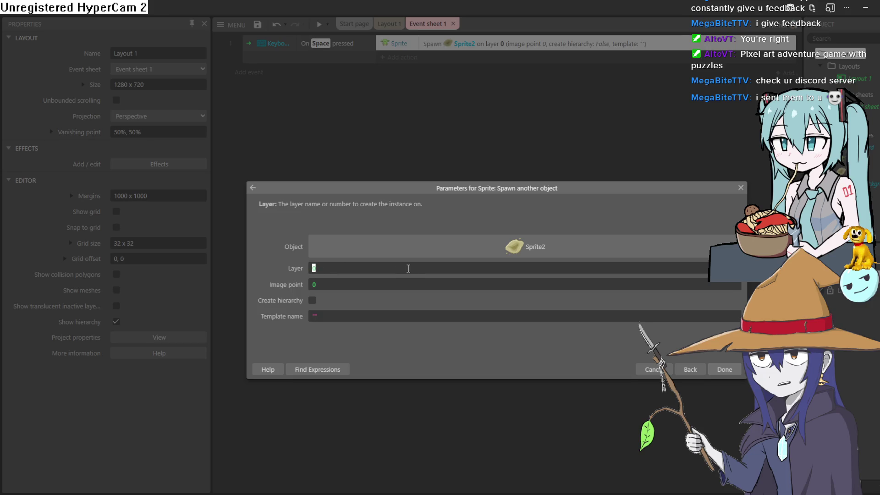
text(2)
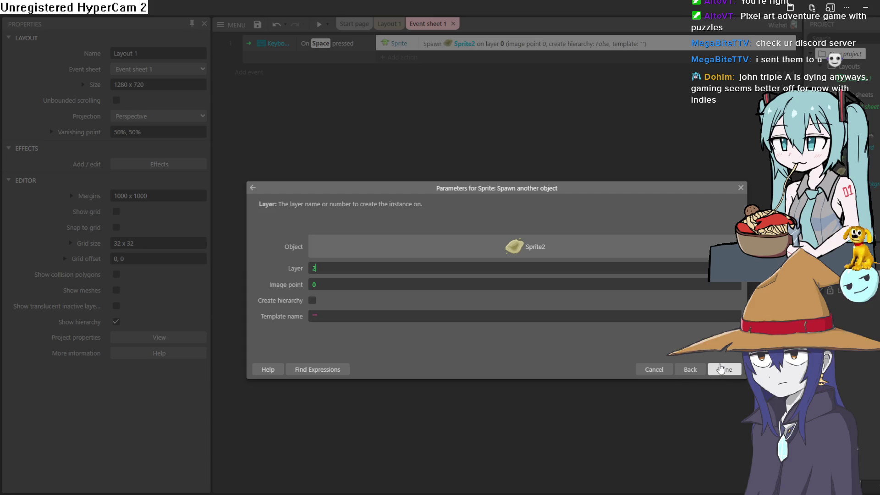
click(721, 368)
Preview the game, moving the goblin to drop rocks, then return to Layout 1.
click(319, 23)
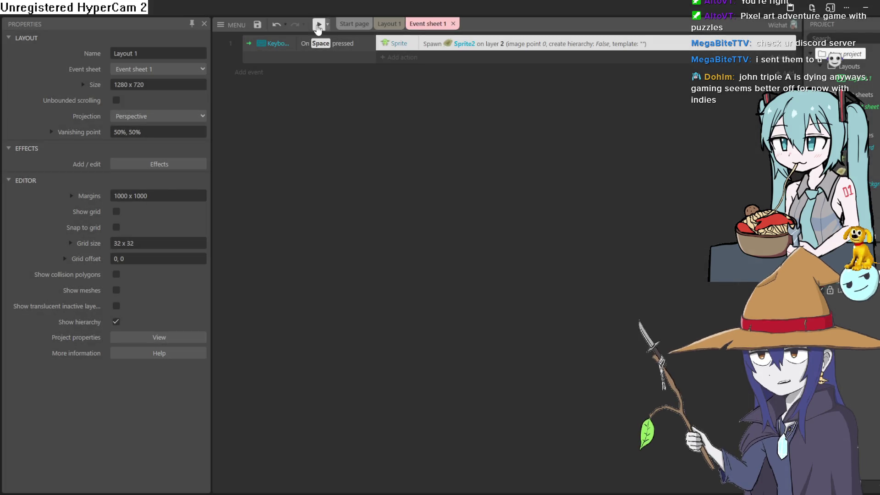
key(Left)
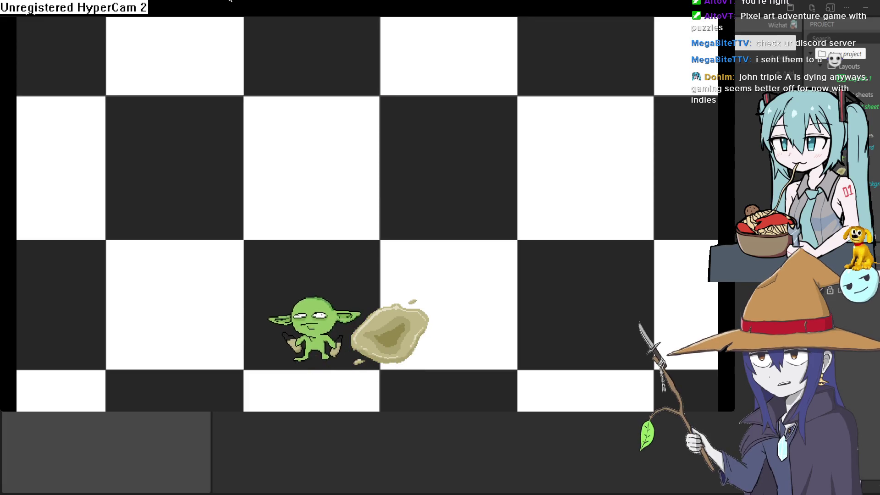
key(Up)
key(Right)
key(Up)
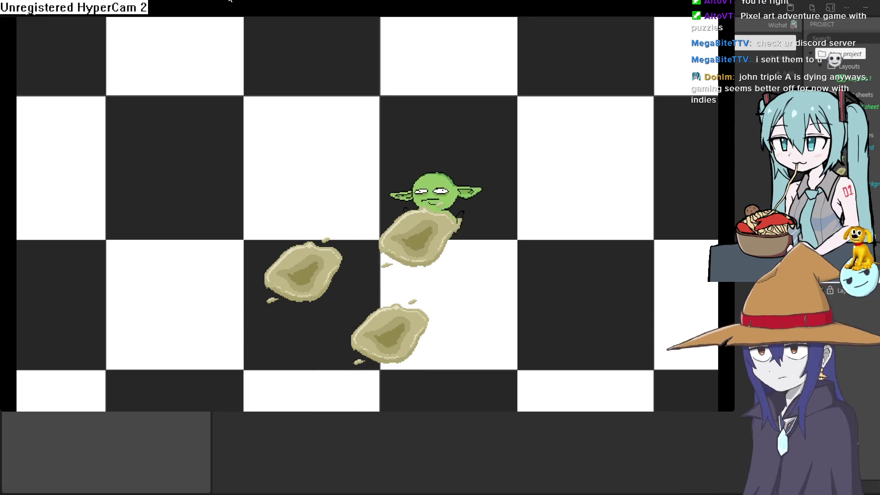
key(Left)
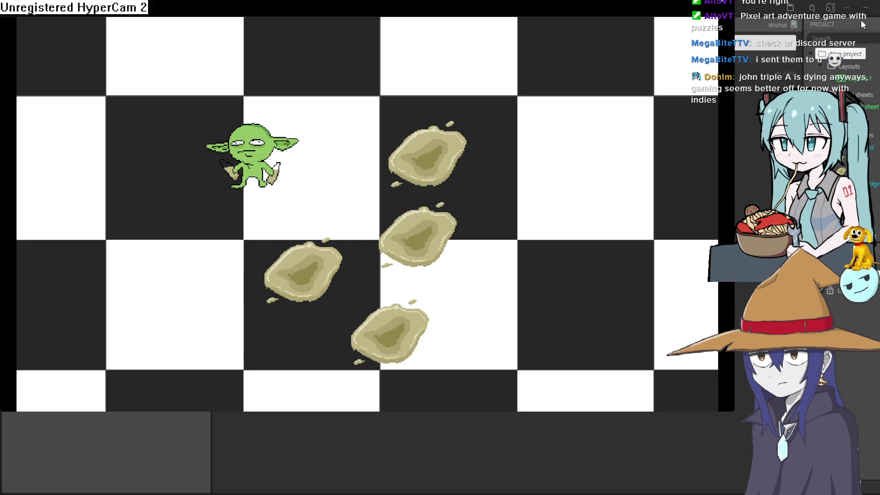
key(alt+F4)
click(390, 24)
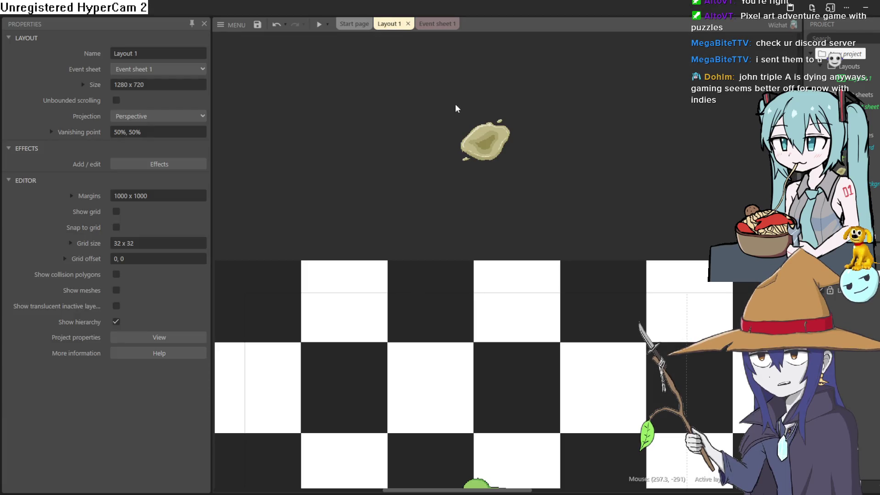
Inspect the rock sprite's options and the layers in the Layers bar, selecting Layer 1.
click(477, 138)
right_click(477, 138)
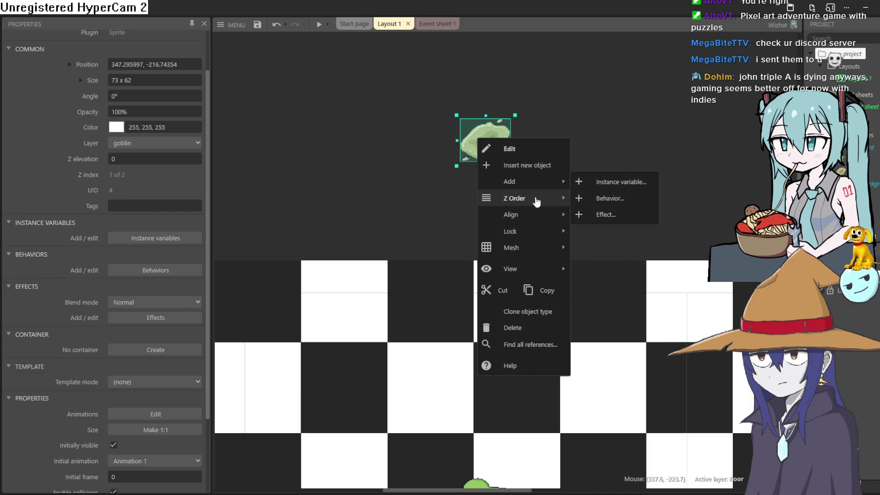
mouse_move(538, 200)
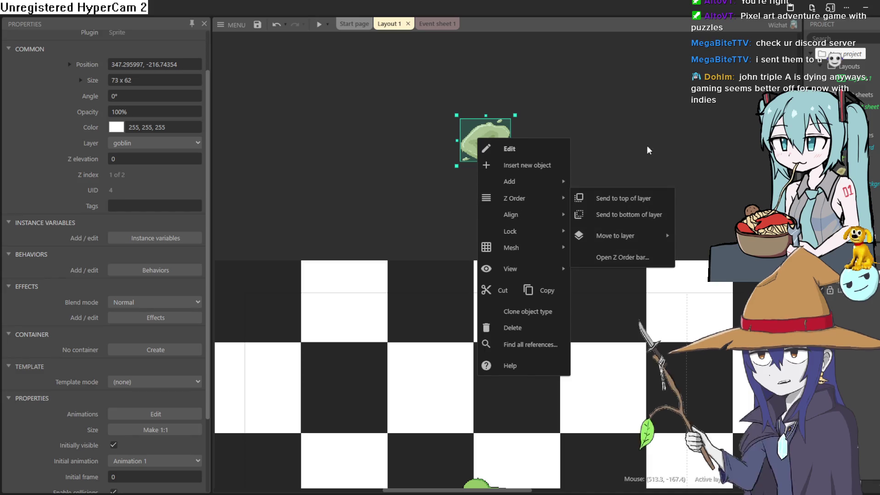
click(610, 117)
click(824, 290)
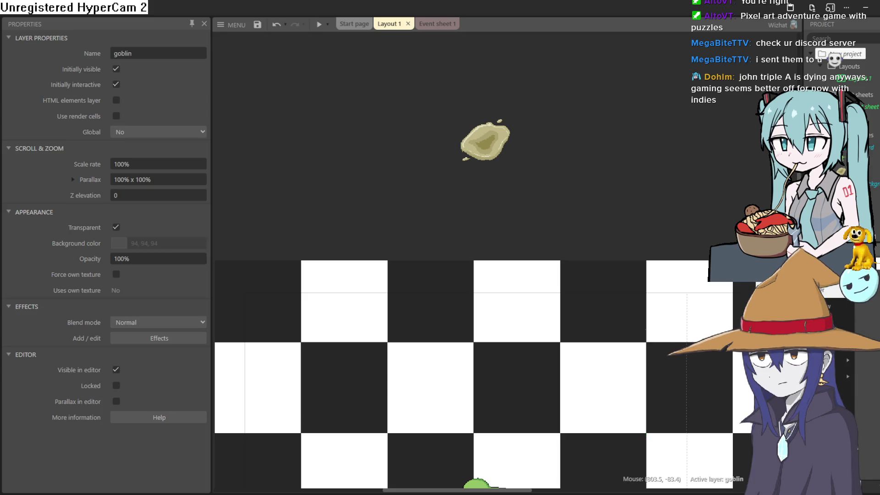
click(843, 276)
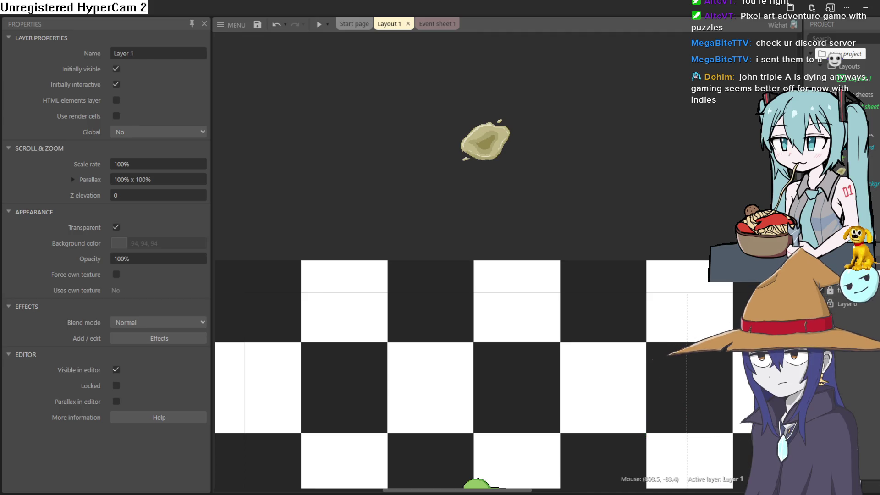
Review the Spawn action's parameters on the event sheet without changing them.
click(429, 24)
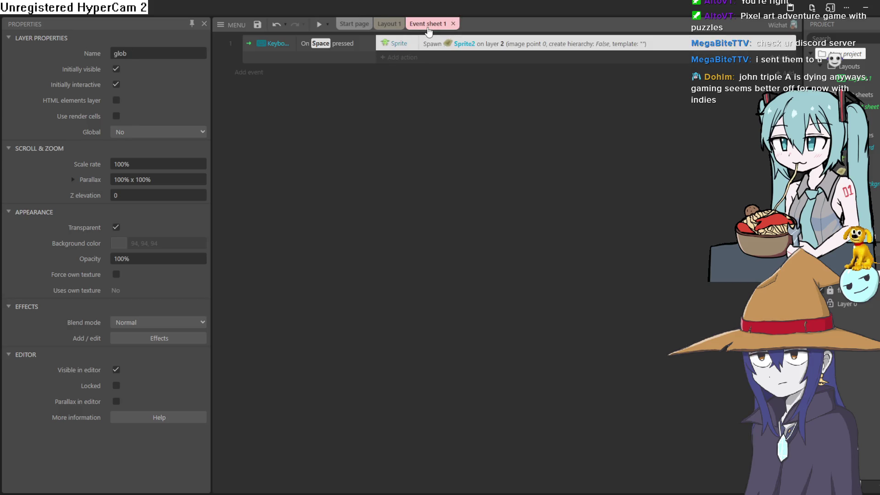
double_click(487, 46)
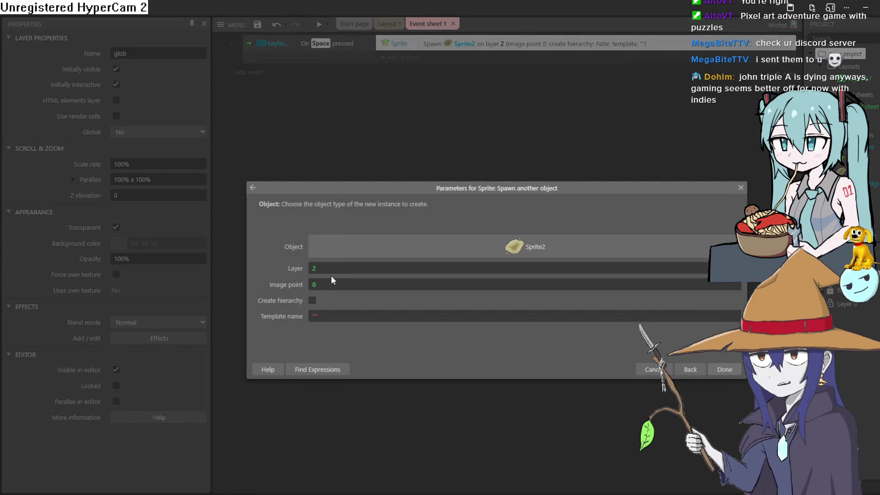
click(740, 188)
click(390, 25)
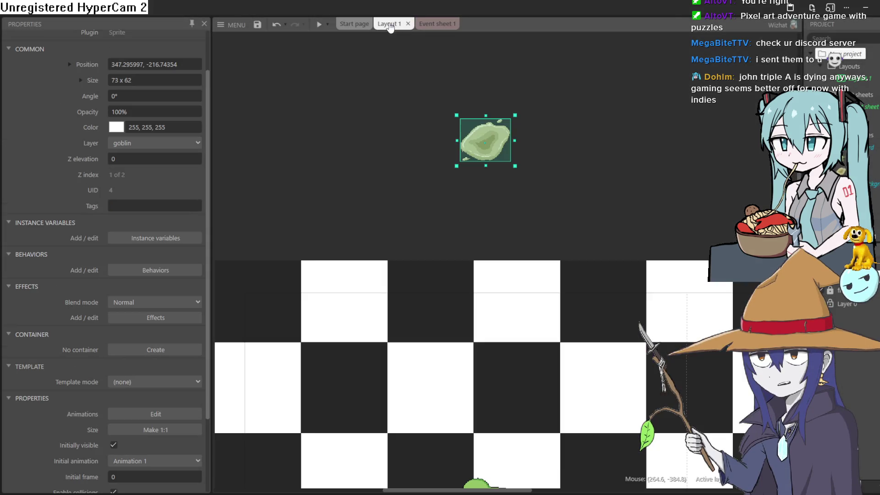
Move the goblin sprite onto a different layer via Z Order > Move to layer.
right_click(475, 135)
click(363, 218)
scroll(373, 111, down, 3)
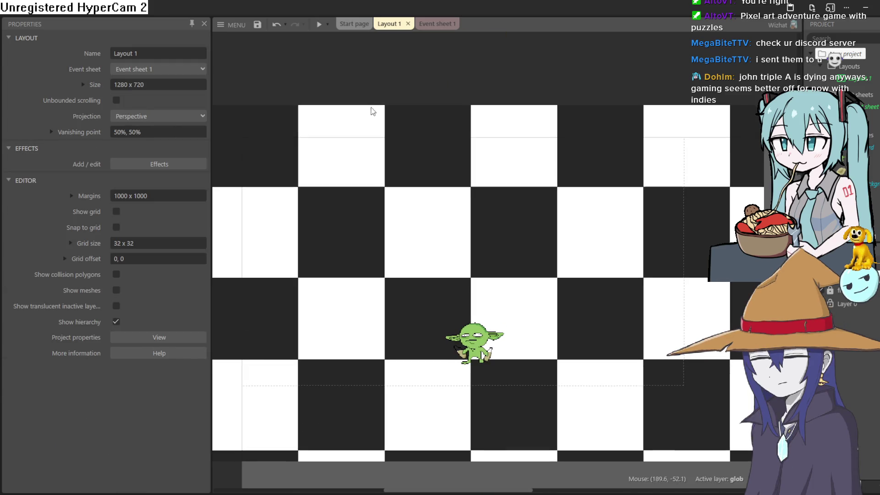
click(465, 330)
right_click(472, 339)
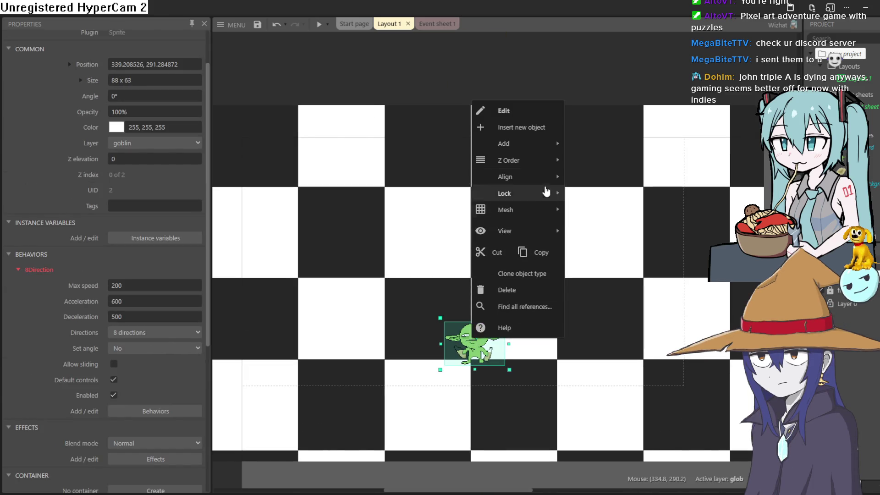
mouse_move(546, 164)
mouse_move(609, 198)
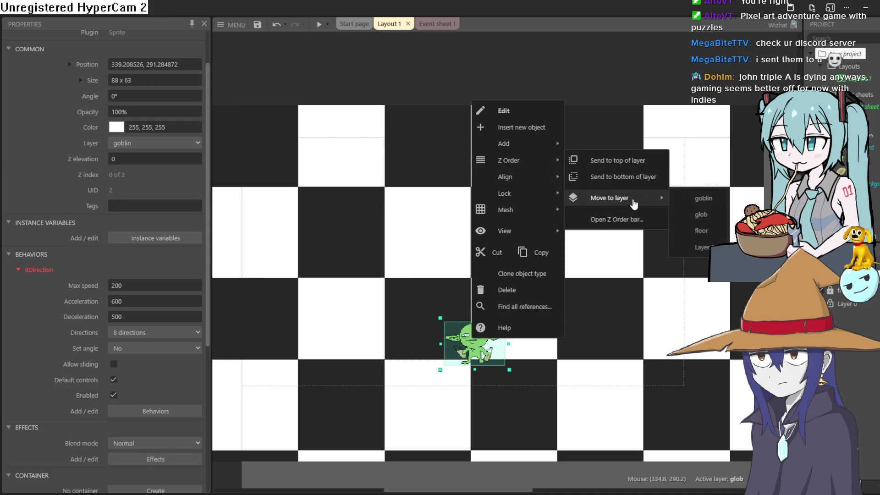
click(698, 197)
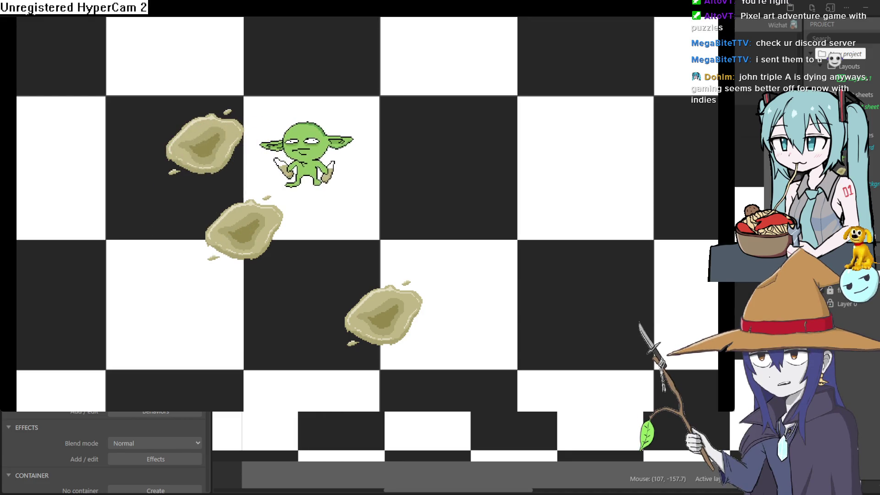
Walk the goblin around the checkerboard with the arrow keys, dropping rocks along its path.
key(Down)
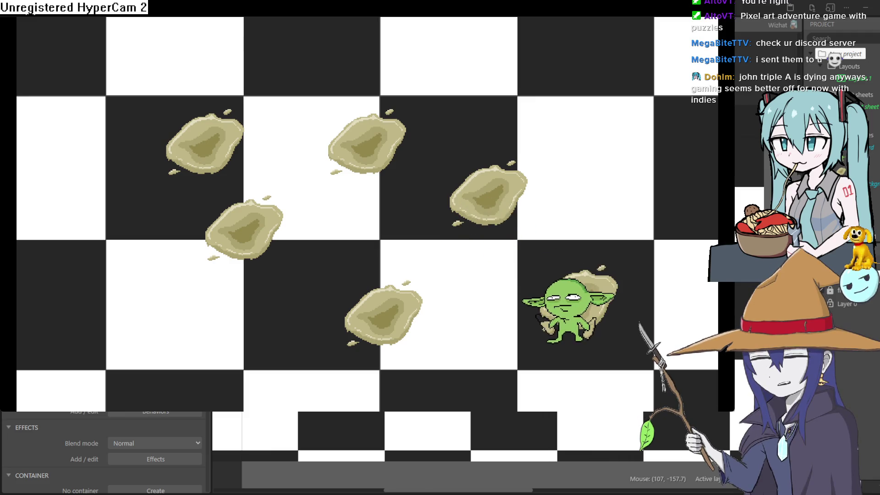
key(Up)
key(Up)
key(Left)
key(Left)
key(Left)
key(Left)
key(Down)
key(Right)
key(Right)
key(Down)
key(Up)
key(Left)
key(Left)
key(Left)
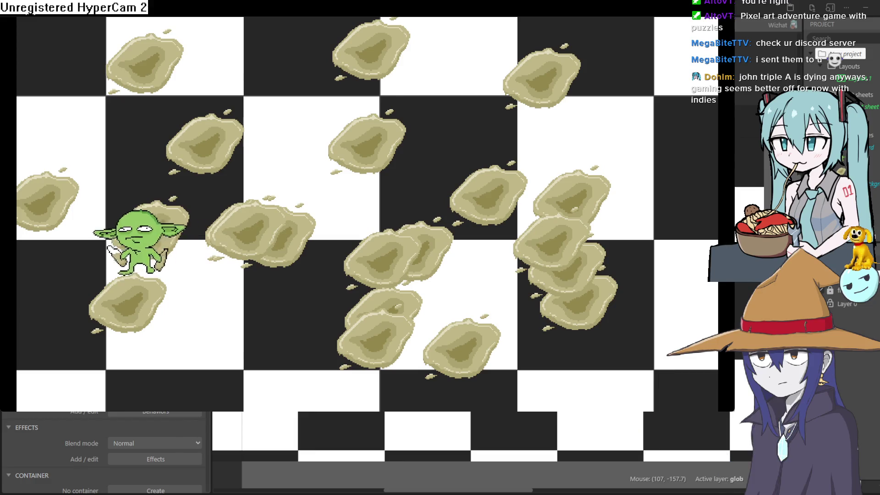
key(Down)
key(Right)
key(Up)
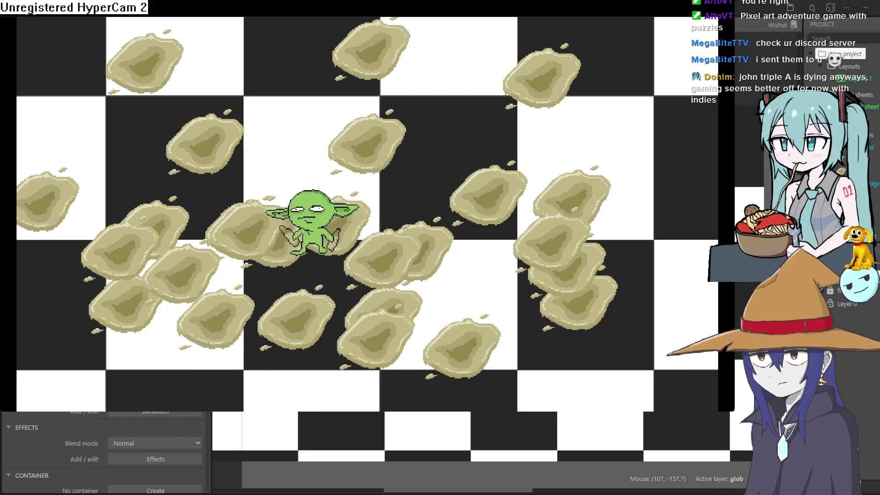
key(Up)
key(Right)
key(Down)
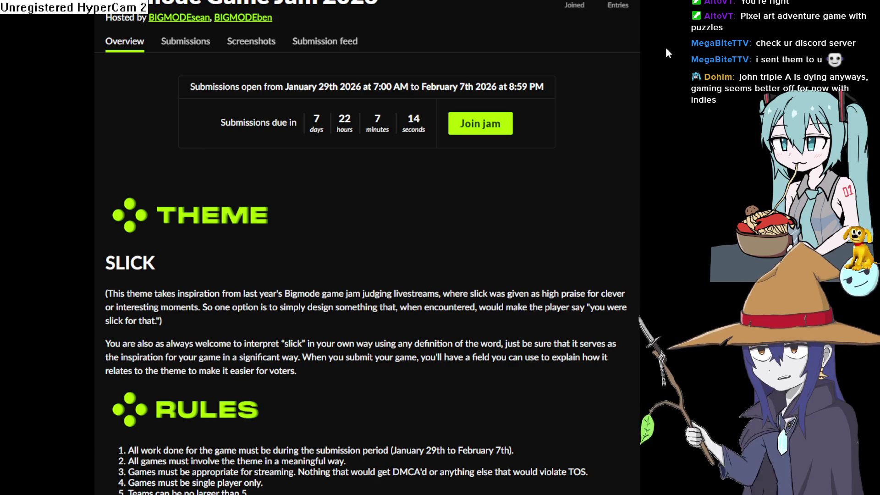
Read the SLICK theme description on the jam page, then return to Construct 3 and run a preview.
scroll(675, 62, up, 1)
scroll(674, 73, down, 1)
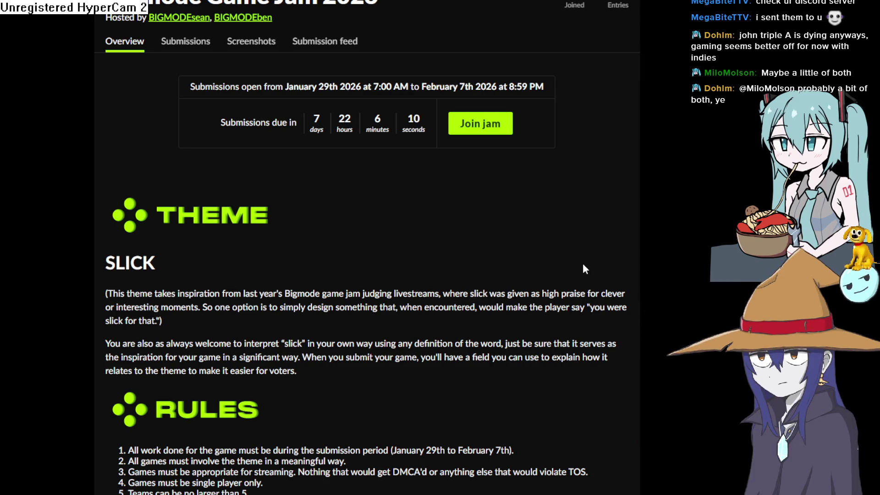
mouse_move(159, 267)
mouse_down()
mouse_move(315, 316)
mouse_move(339, 296)
mouse_move(432, 321)
mouse_up()
click(432, 322)
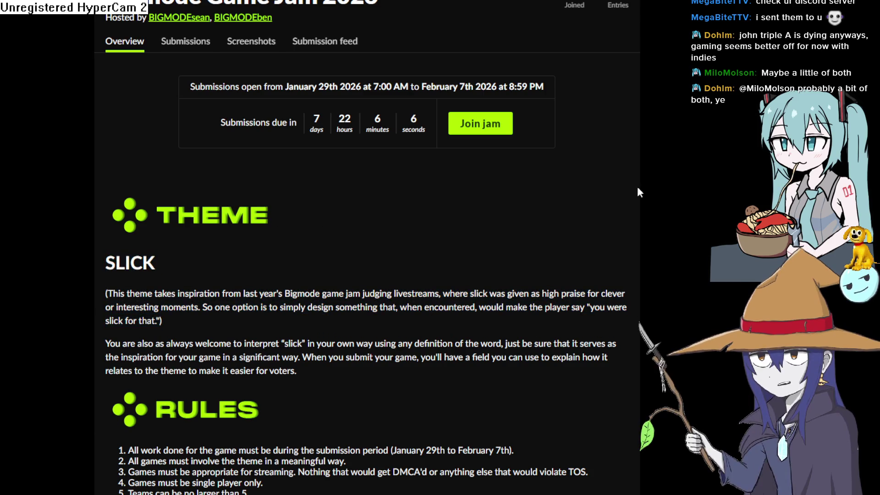
key(alt+Tab)
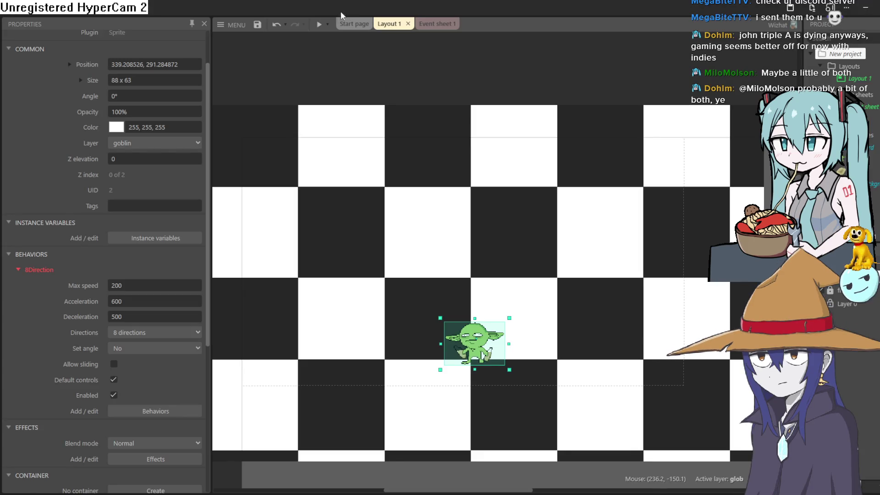
click(318, 25)
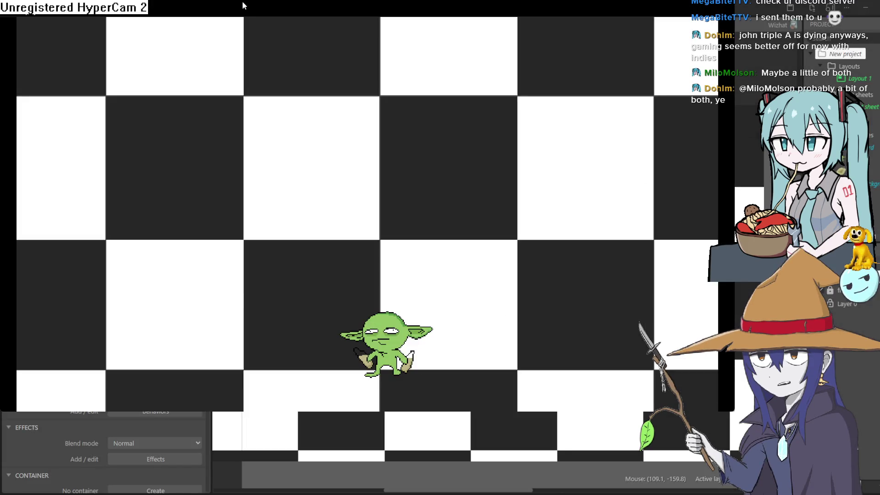
Steer the goblin around the checkerboard with arrow keys, scattering rocks, then close the preview.
key(Up)
key(Left)
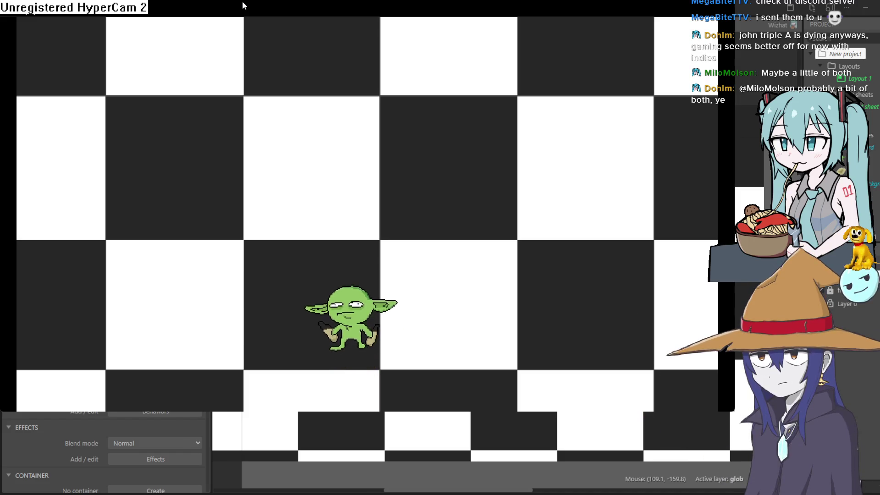
key(Up)
key(Left)
key(Up)
key(Right)
key(Right)
key(Down)
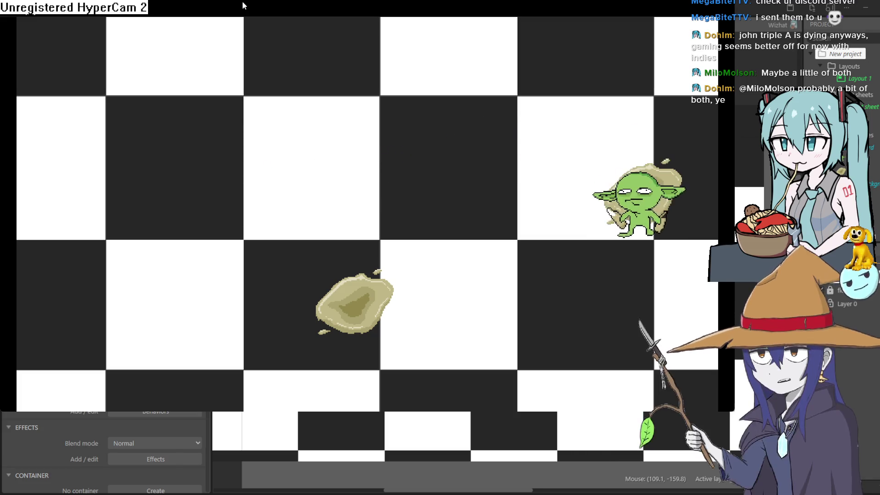
key(Left)
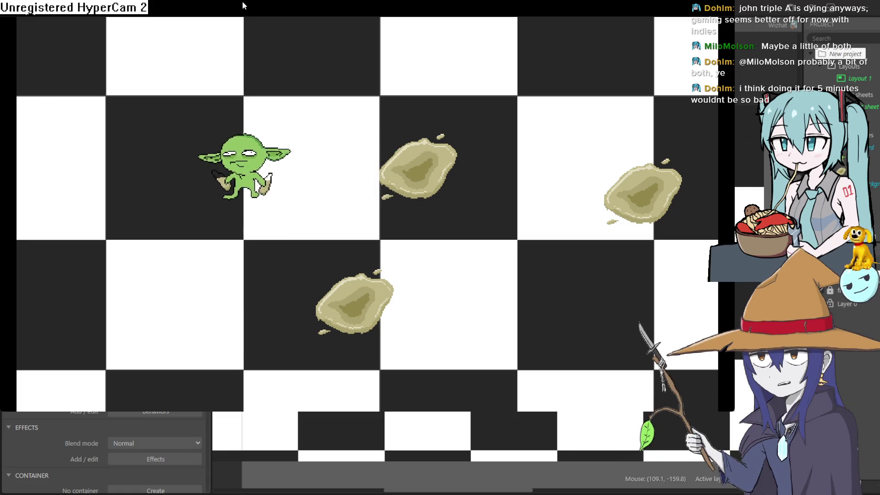
key(Down)
key(Right)
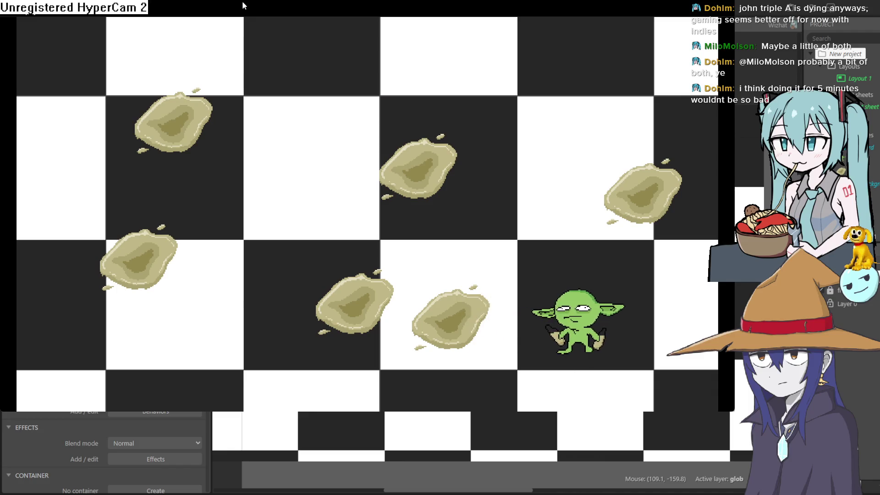
key(Down)
key(Up)
key(Up)
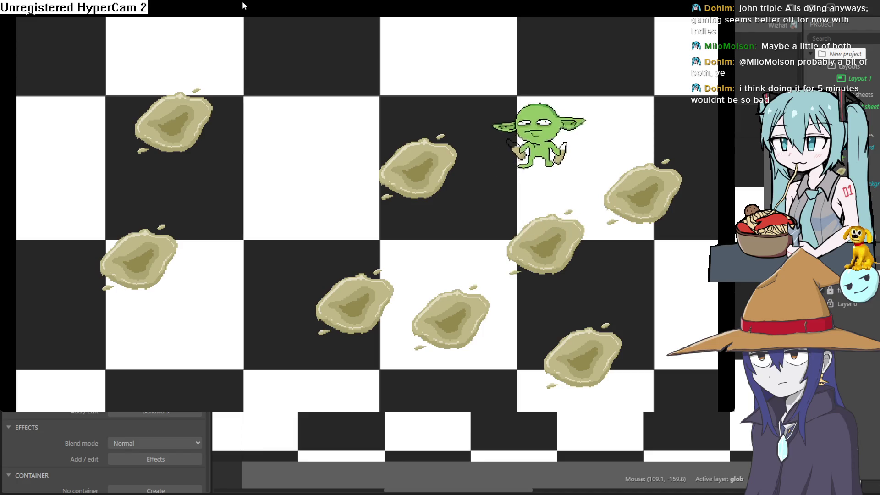
key(Left)
key(Up)
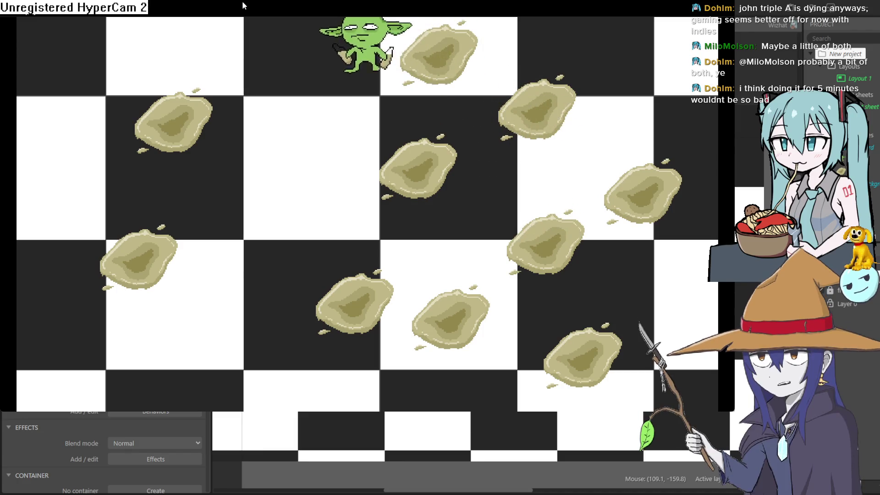
key(Down)
key(Left)
key(Down)
key(Right)
key(Left)
key(Left)
key(Right)
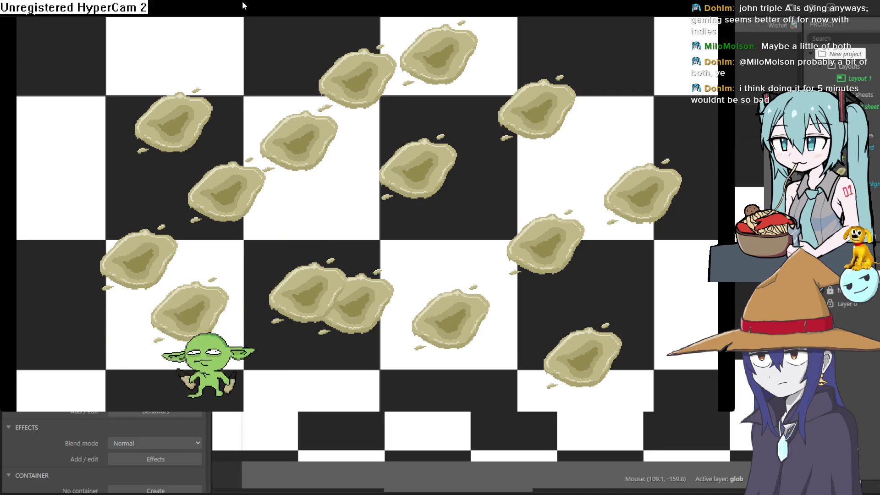
key(Right)
key(Up)
key(Left)
key(Left)
key(Up)
key(Left)
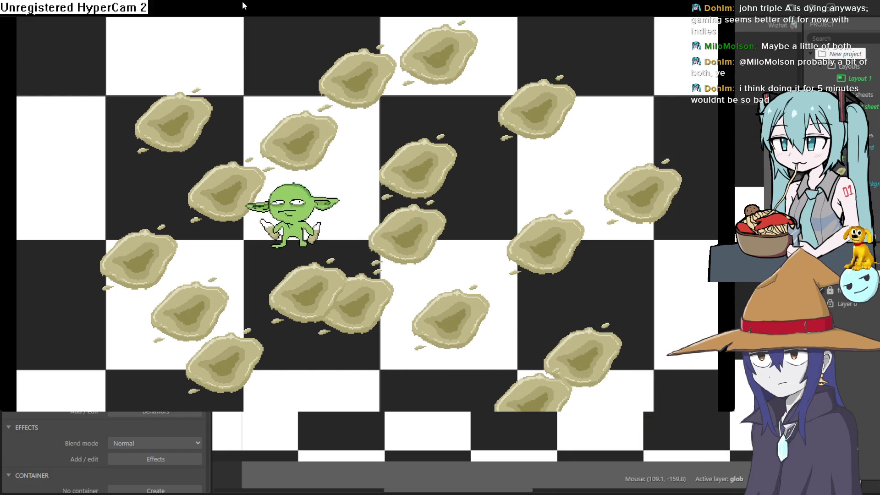
key(Up)
key(Up)
key(Left)
key(Down)
key(Right)
key(Right)
key(Down)
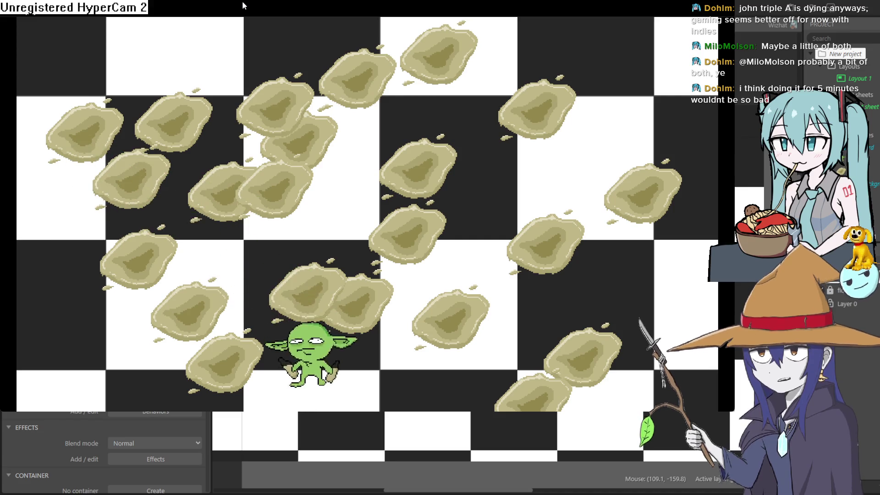
key(Right)
key(Up)
key(Right)
key(Up)
key(Left)
key(Up)
key(Down)
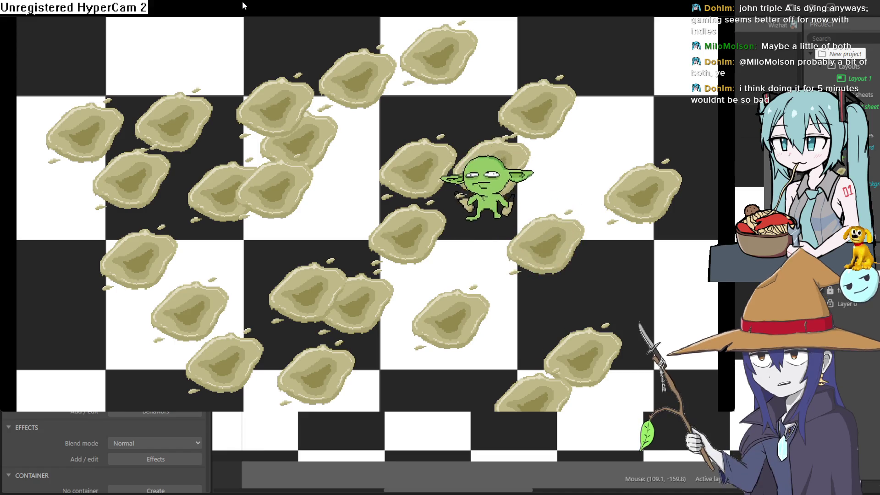
key(Left)
key(Left)
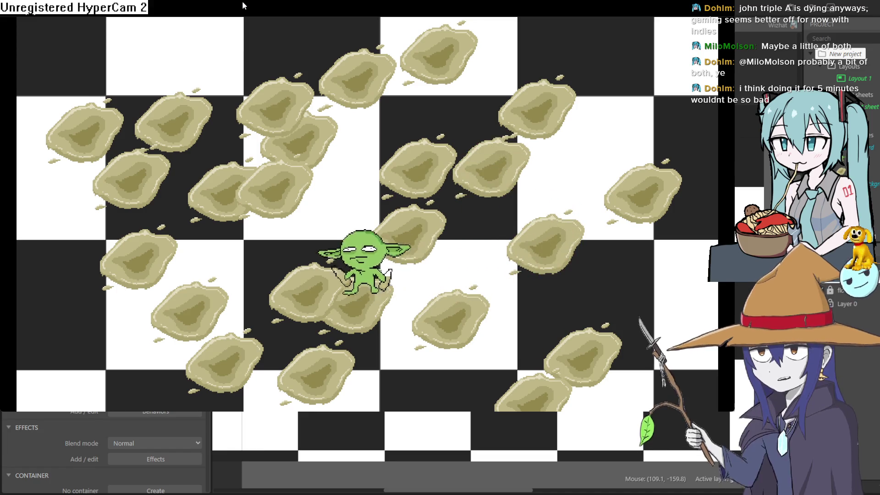
key(Up)
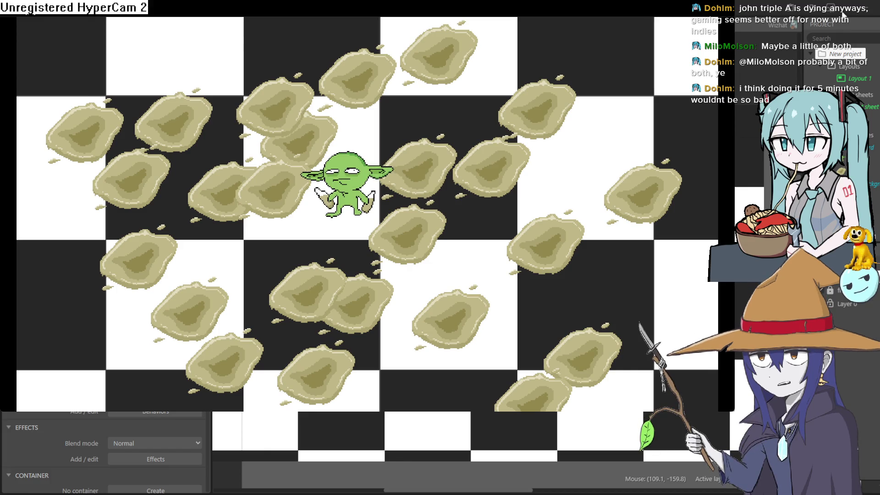
click(869, 13)
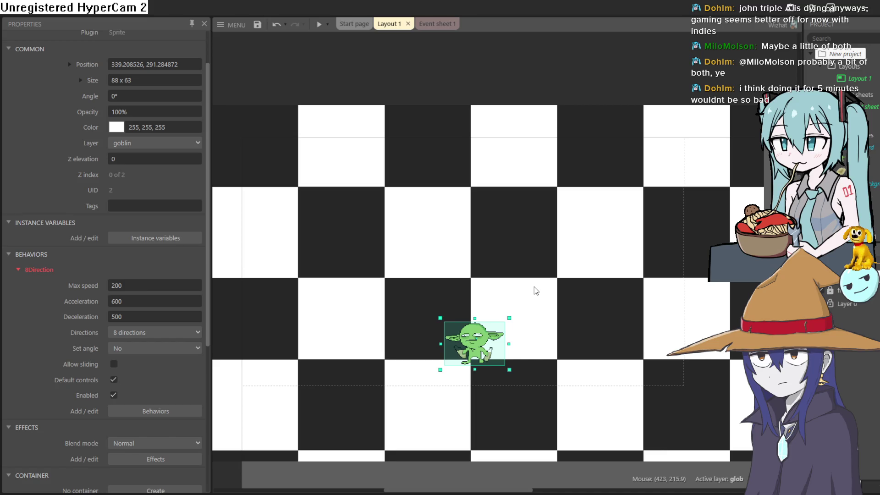
scroll(534, 287, up, 8)
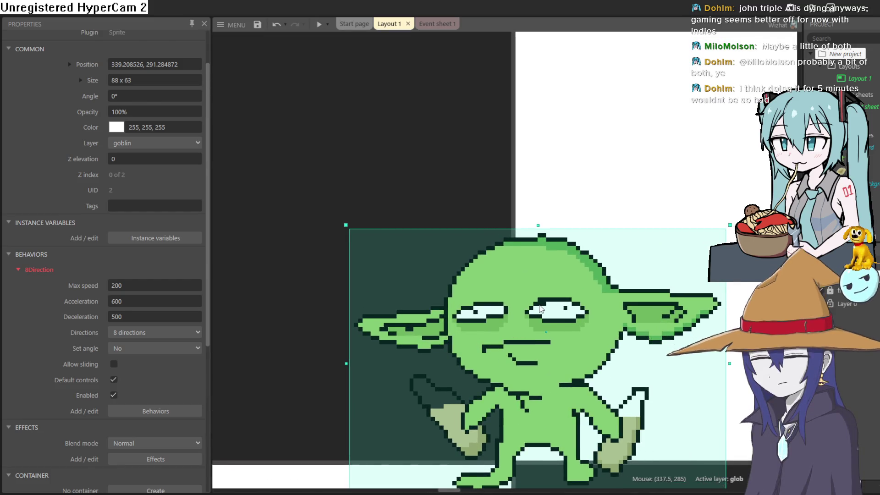
scroll(541, 308, down, 2)
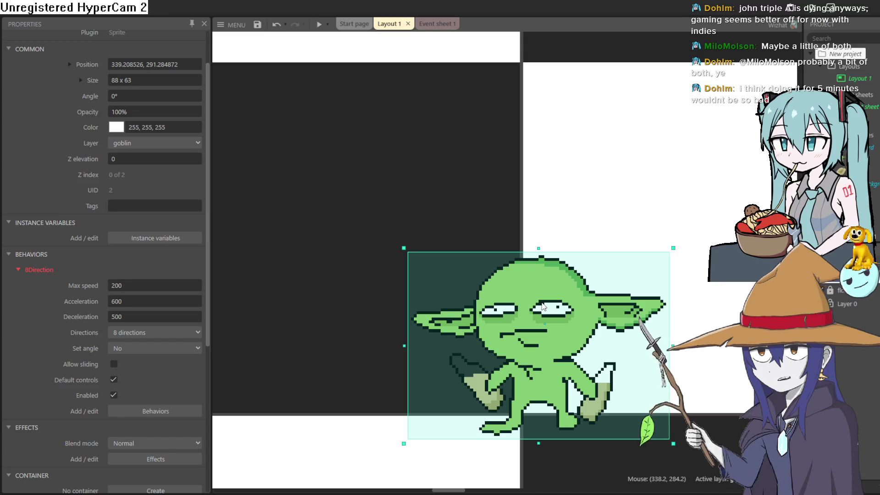
scroll(542, 307, down, 5)
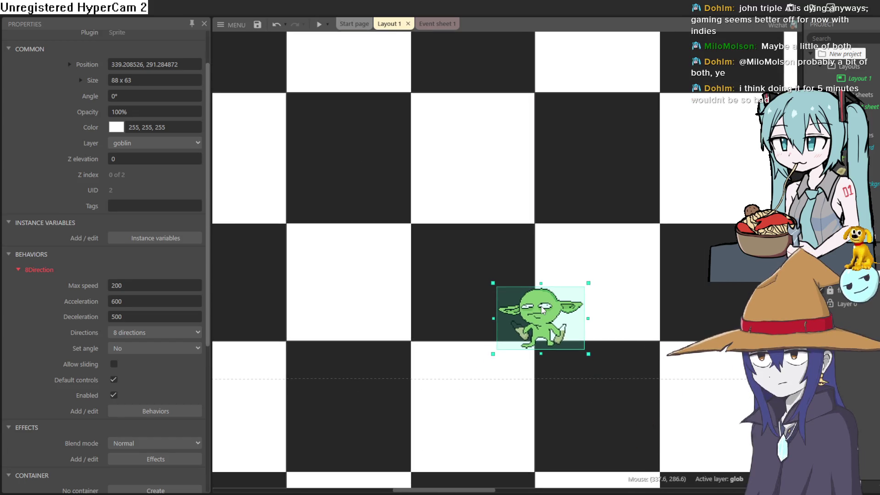
scroll(542, 309, down, 1)
scroll(542, 310, up, 5)
scroll(541, 310, down, 5)
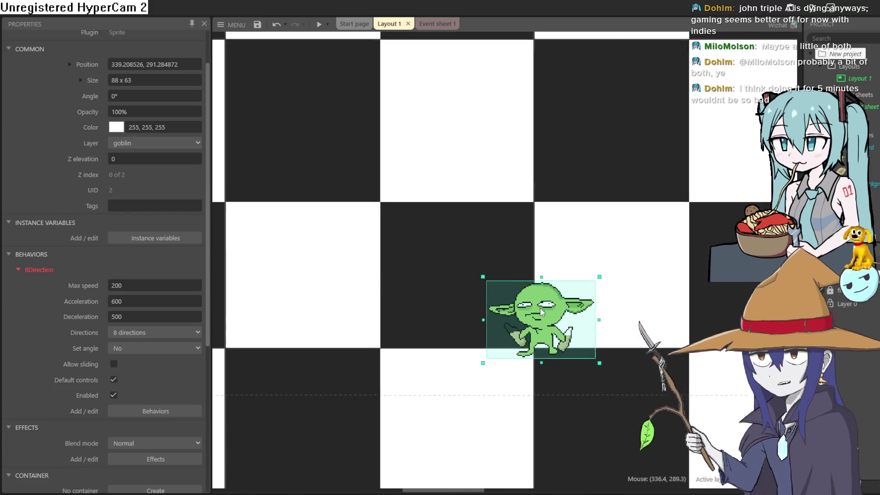
drag(509, 322, 489, 337)
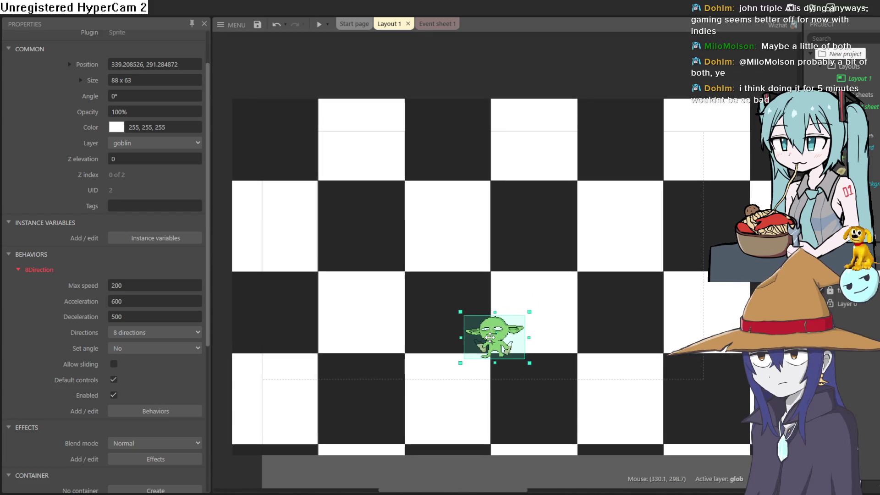
click(602, 88)
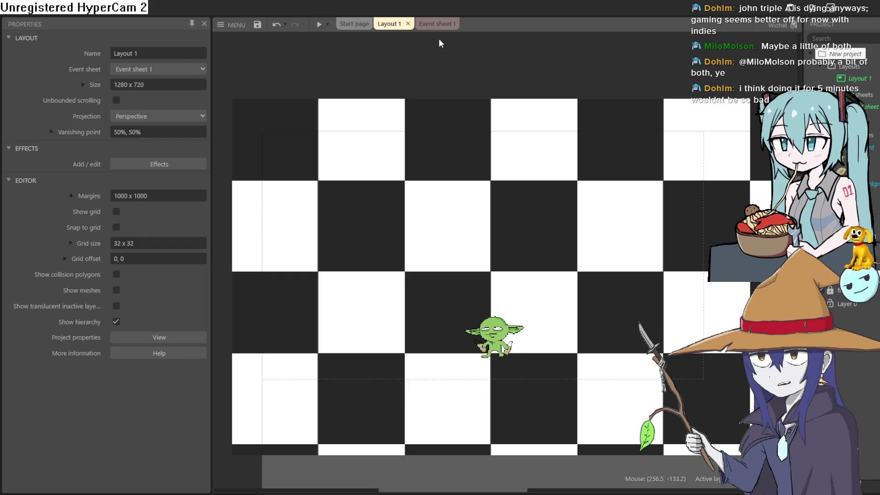
Drag the goblin sprite to about 341, 286 on the checkerboard, nudge it, and deselect it.
mouse_move(573, 310)
mouse_down()
mouse_move(553, 259)
mouse_move(573, 285)
mouse_up()
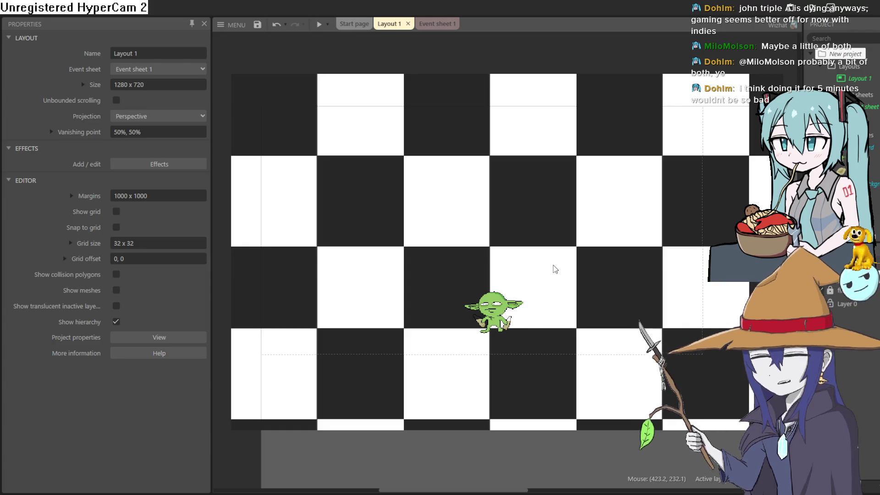
scroll(560, 275, down, 3)
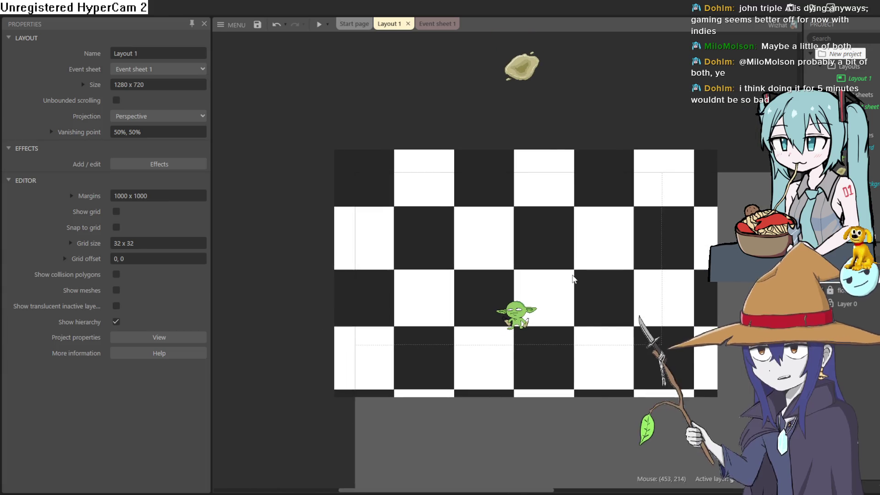
scroll(573, 280, up, 3)
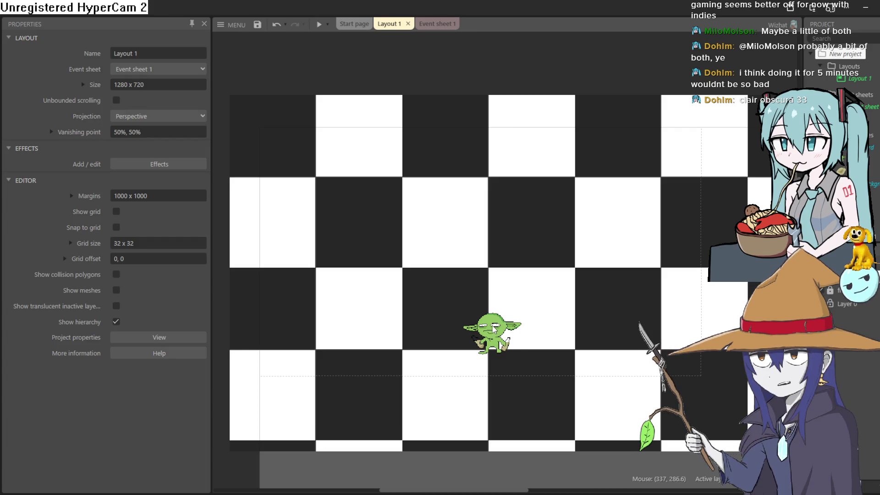
mouse_move(494, 327)
mouse_down()
mouse_move(500, 352)
mouse_move(497, 340)
mouse_up()
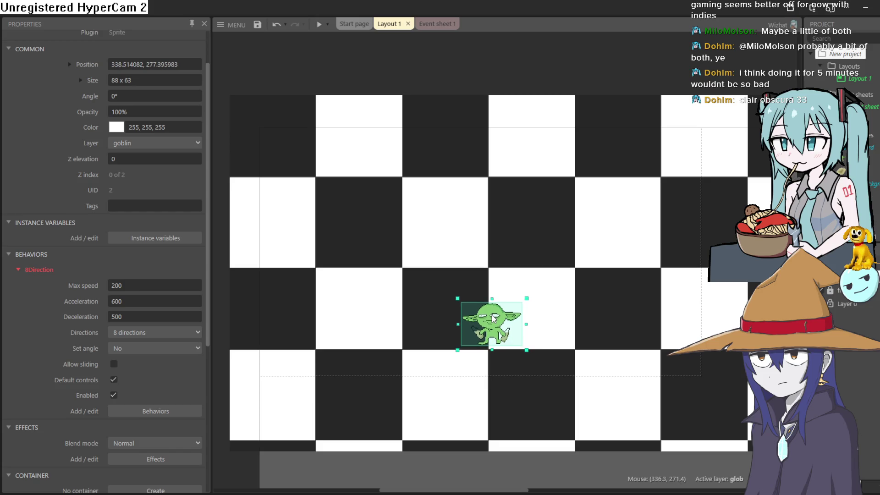
drag(493, 320, 494, 323)
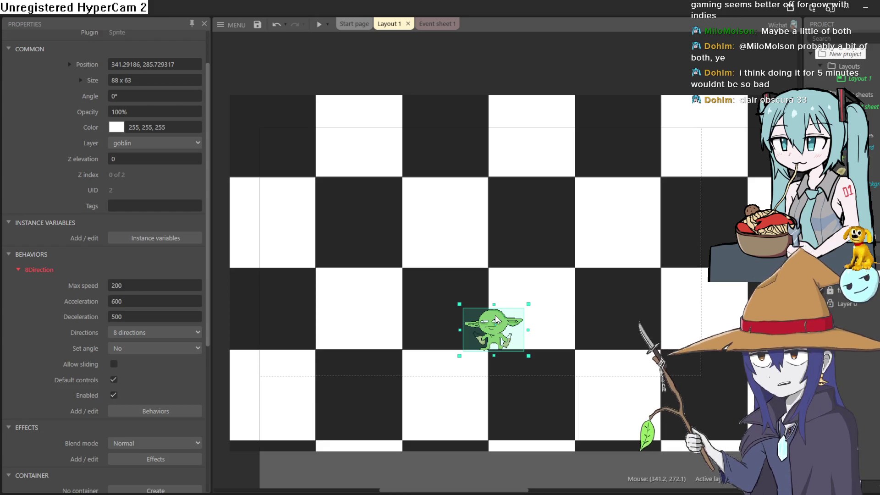
scroll(496, 319, down, 2)
scroll(496, 321, up, 4)
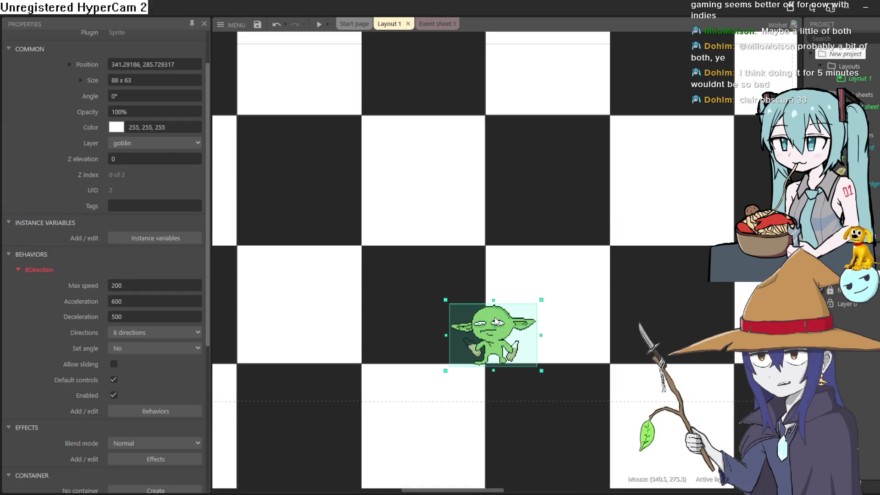
scroll(496, 321, down, 2)
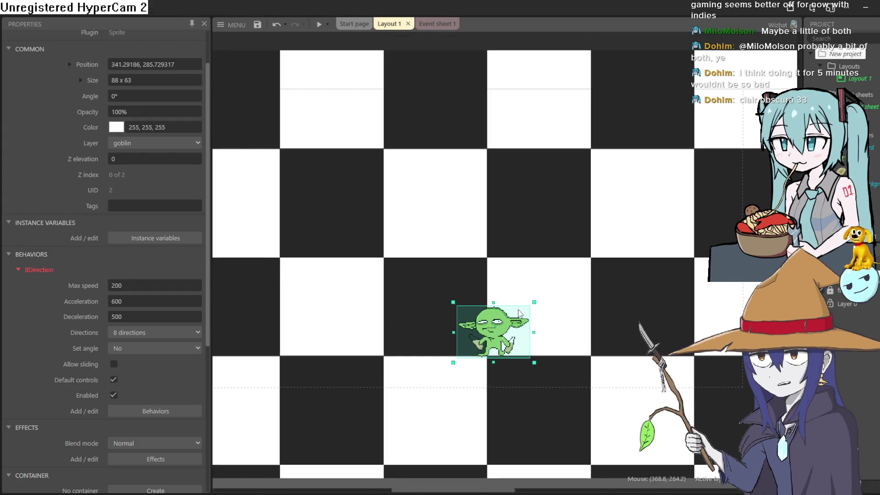
scroll(563, 381, down, 2)
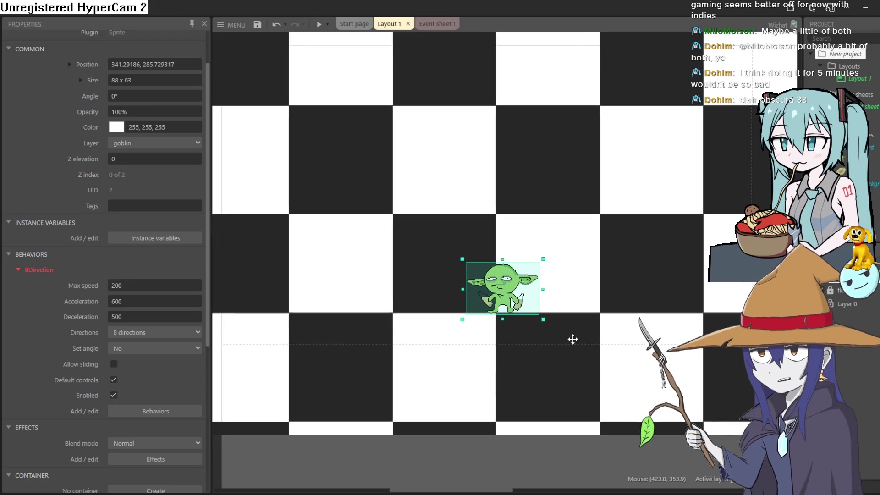
click(559, 446)
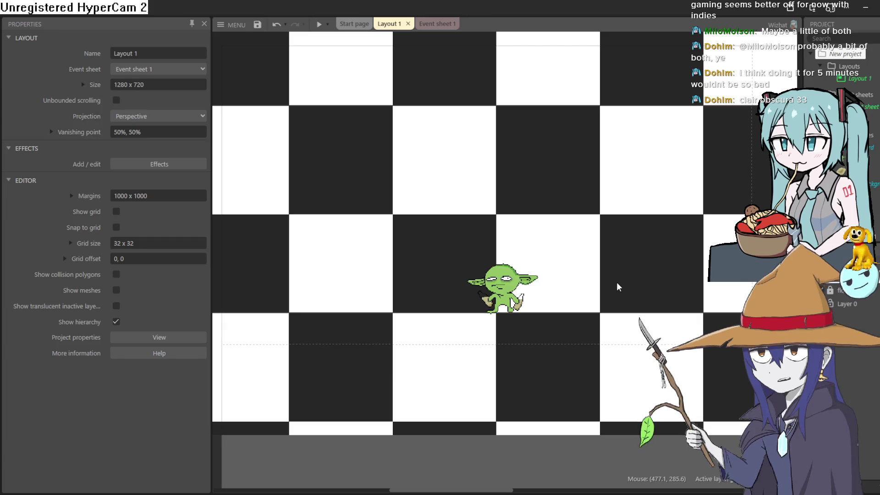
mouse_move(616, 289)
mouse_down()
mouse_move(603, 330)
mouse_move(612, 311)
mouse_up()
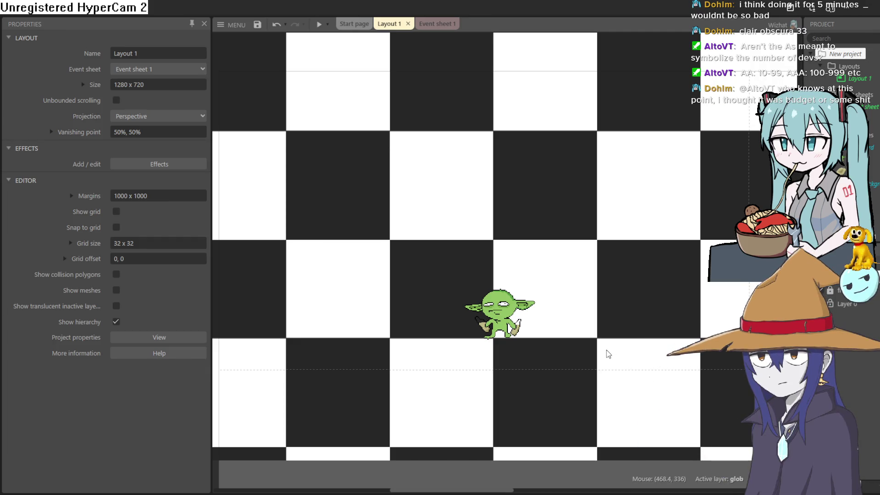
Select the goblin, save the project with Ctrl+S, and minimize the Construct 3 window.
scroll(582, 334, up, 2)
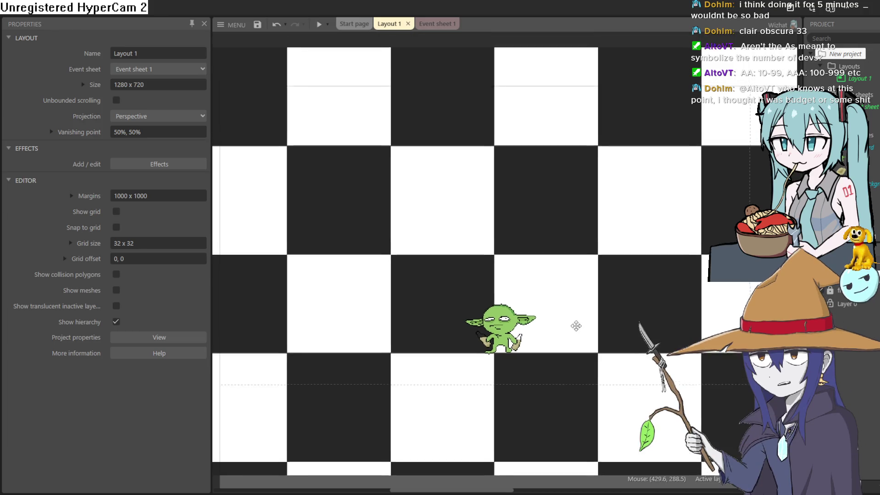
scroll(585, 338, down, 3)
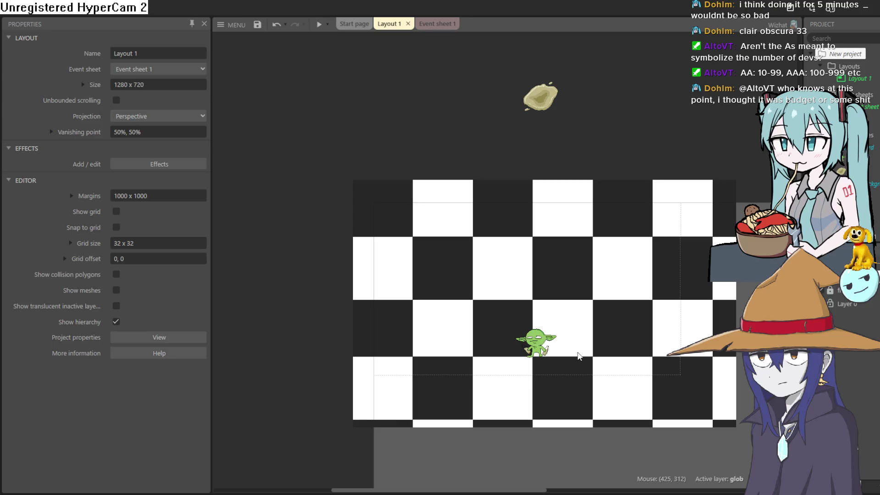
scroll(579, 357, up, 2)
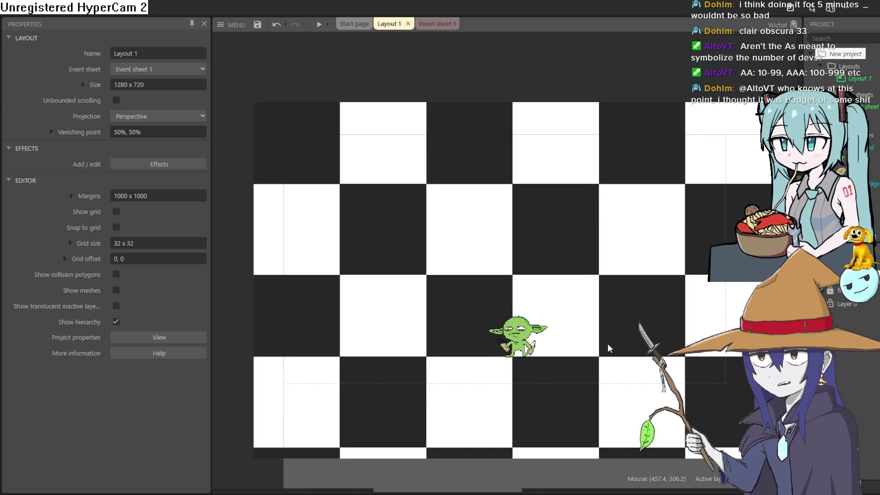
drag(602, 340, 586, 330)
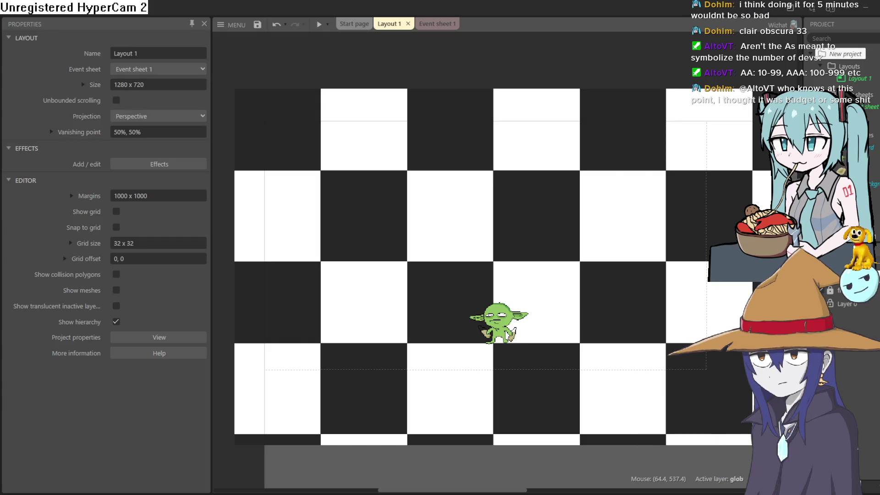
click(508, 336)
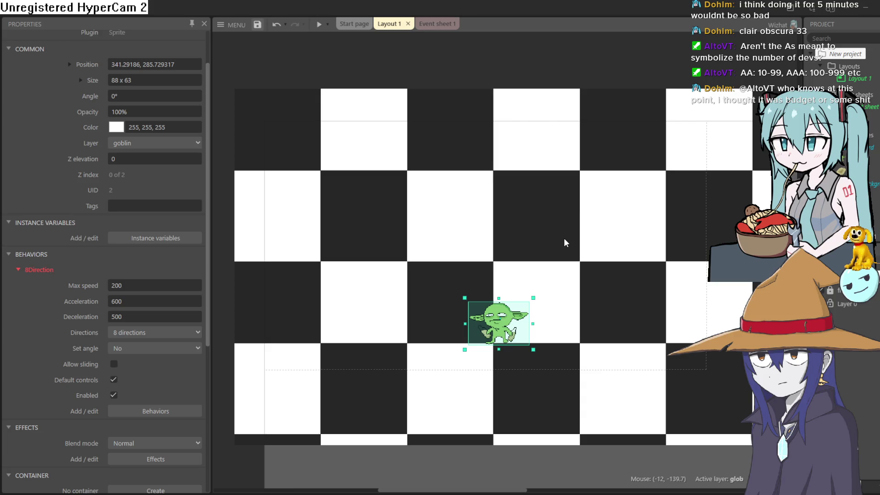
key(ctrl+s)
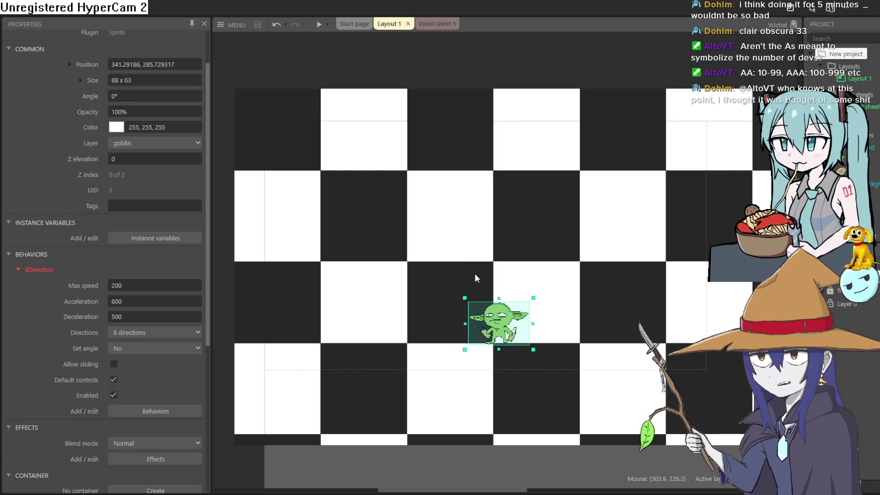
click(866, 8)
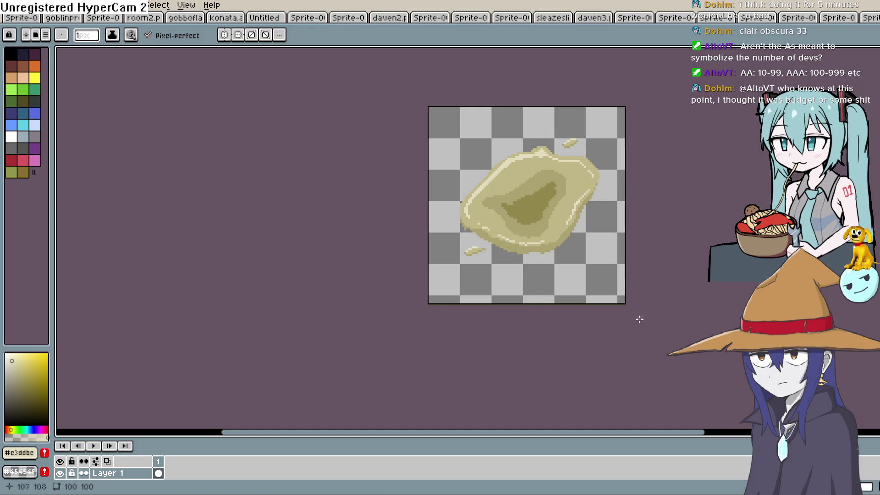
Switch through Aseprite's document tabs until the green goblin sprite is active.
click(874, 20)
click(832, 21)
click(793, 21)
click(751, 18)
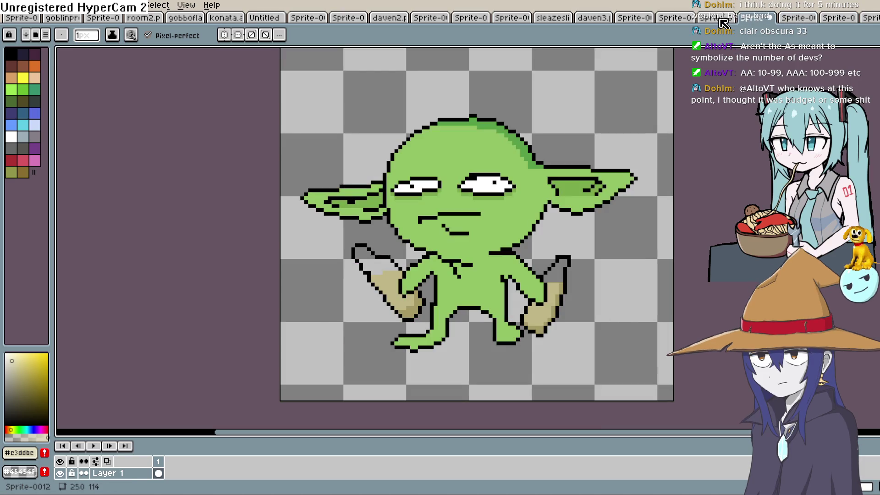
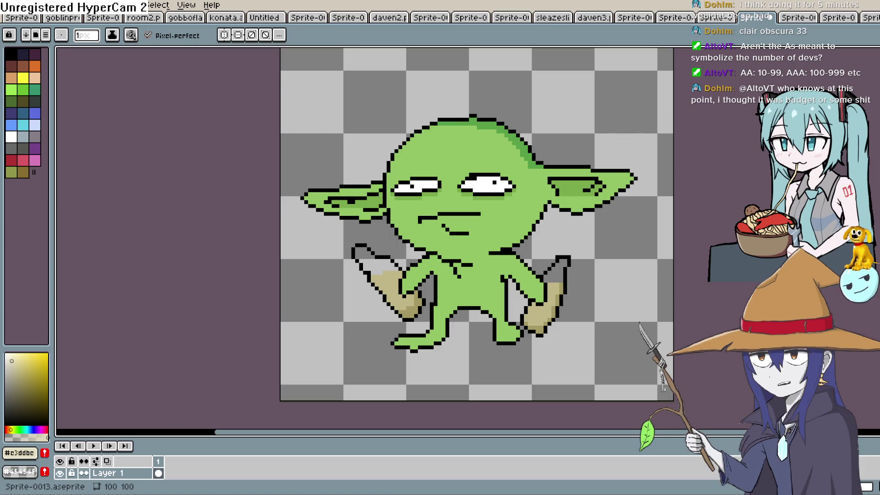
Zoom into the legs, undo the last right-leg change, and lasso-select the right leg on frame 2.
key(h)
scroll(579, 280, down, 1)
scroll(544, 265, up, 2)
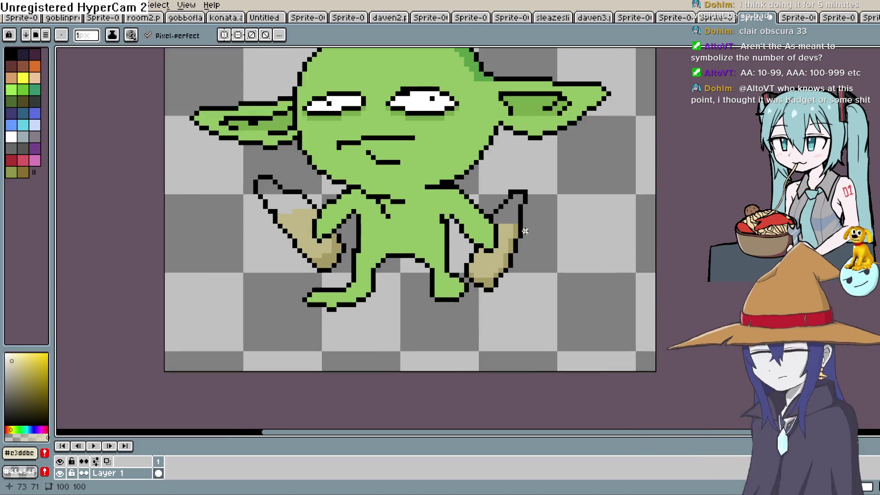
scroll(519, 246, up, 3)
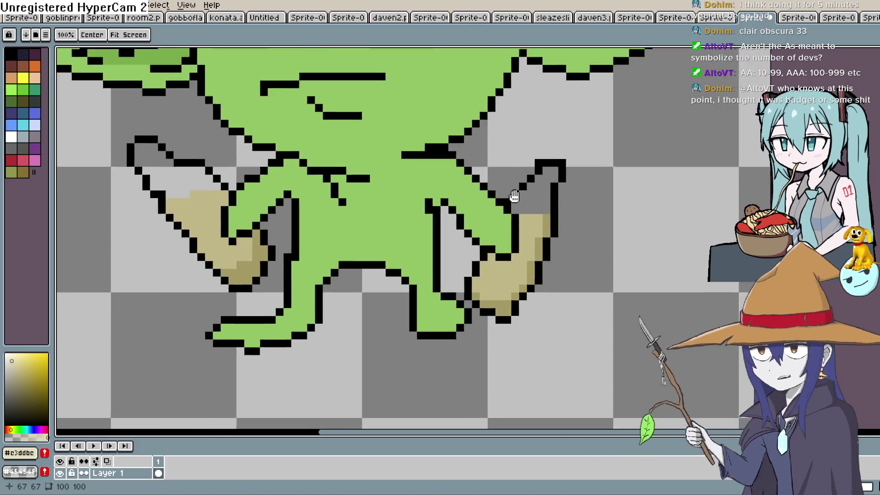
scroll(533, 181, up, 1)
key(b)
scroll(508, 261, down, 3)
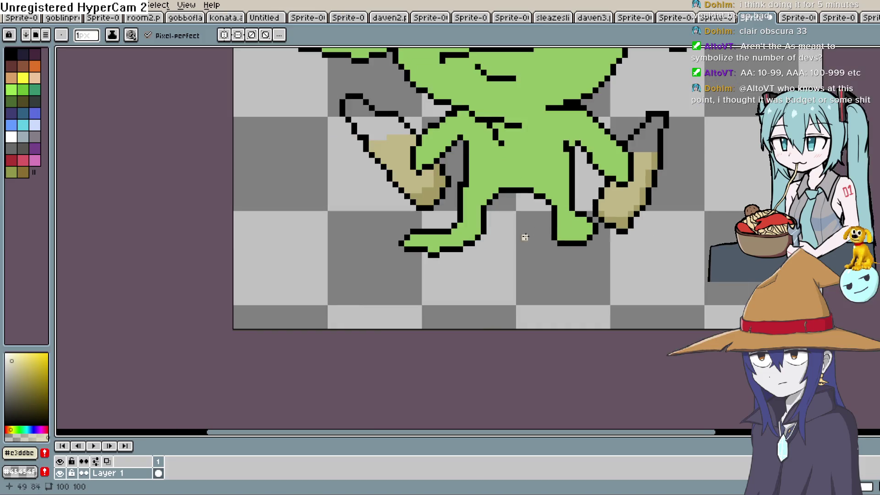
scroll(261, 301, up, 2)
key(h)
scroll(261, 301, down, 1)
scroll(510, 197, up, 1)
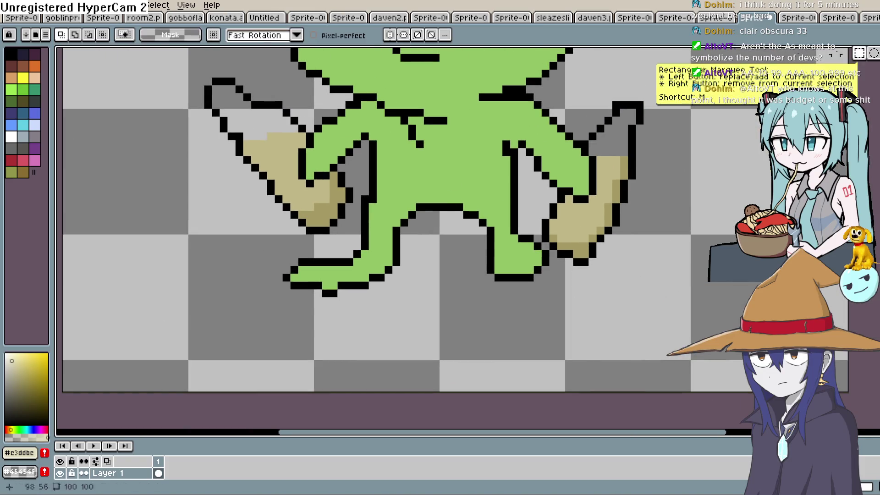
key(ctrl+z)
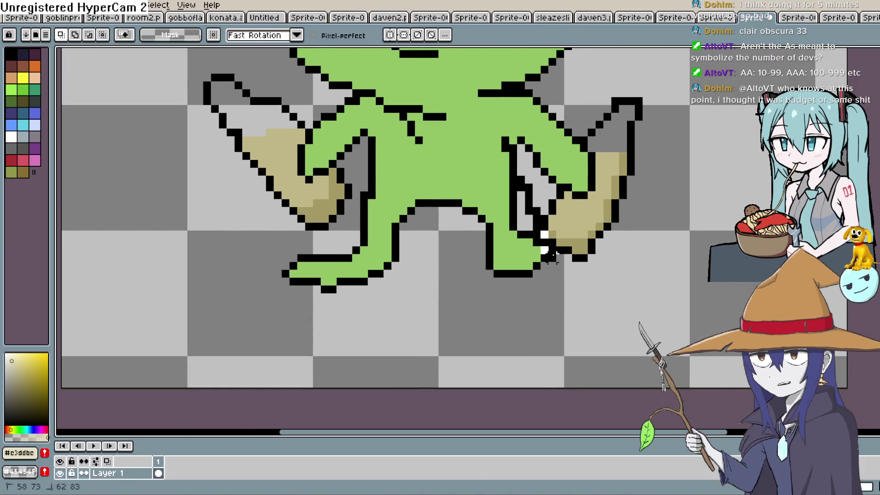
mouse_move(465, 283)
mouse_down()
mouse_move(440, 181)
mouse_move(531, 191)
mouse_move(534, 314)
mouse_move(498, 319)
mouse_up()
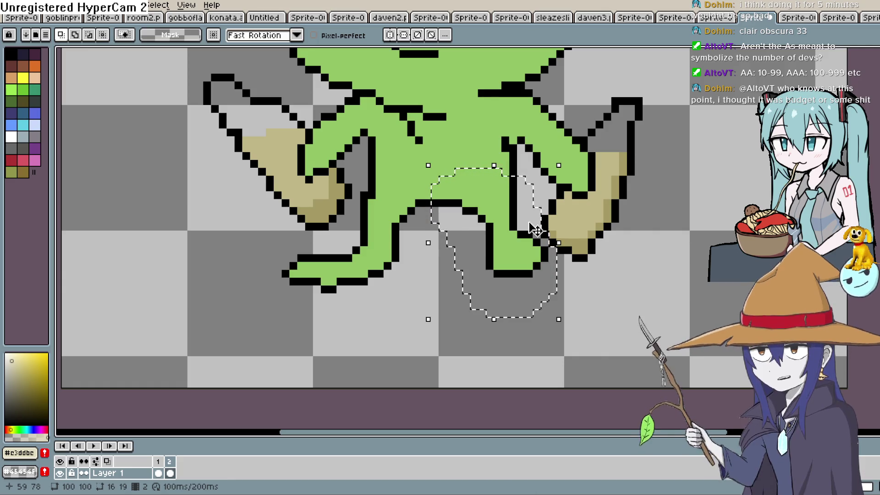
Shift the selected right leg a few pixels up and right and commit it.
key(Up)
key(Up)
key(Right)
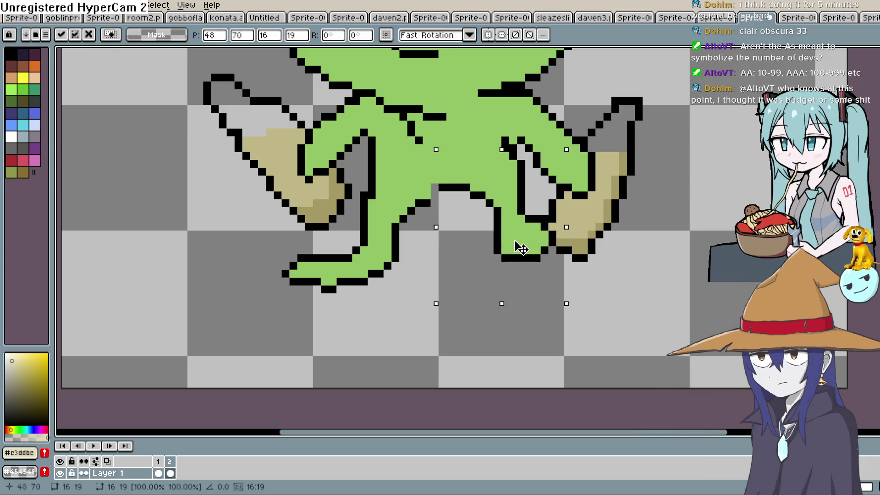
drag(524, 233, 531, 233)
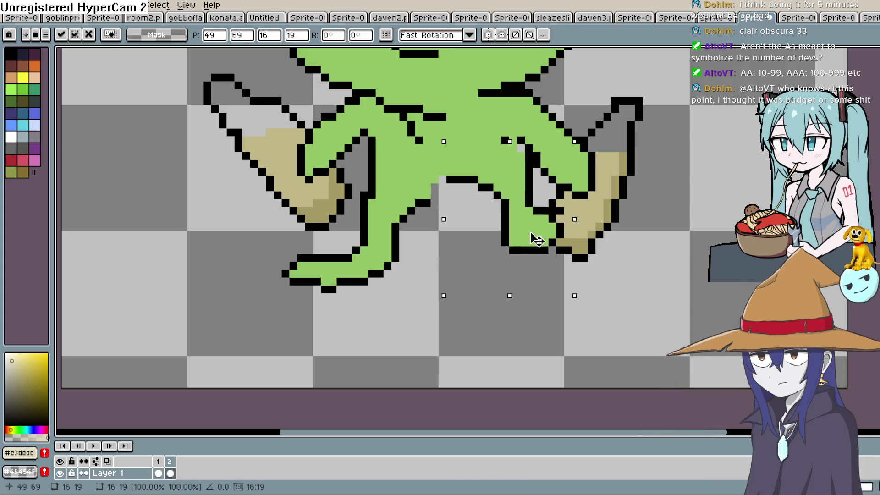
key(Up)
key(Right)
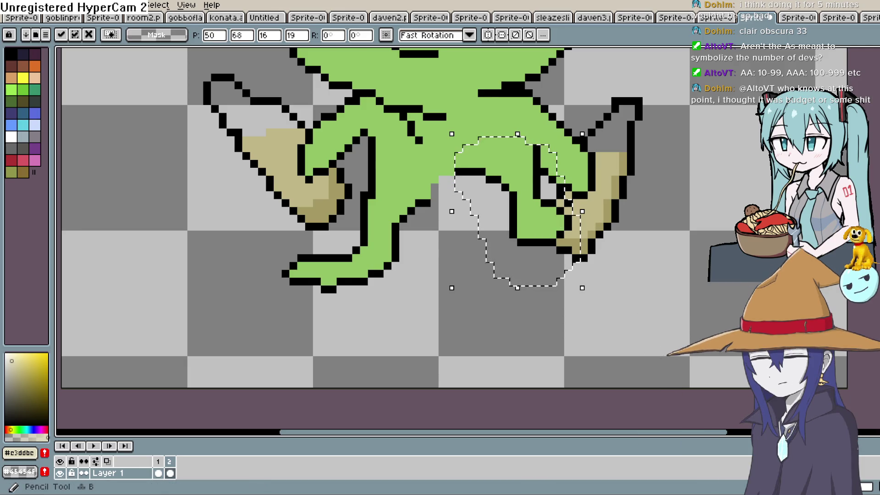
key(b)
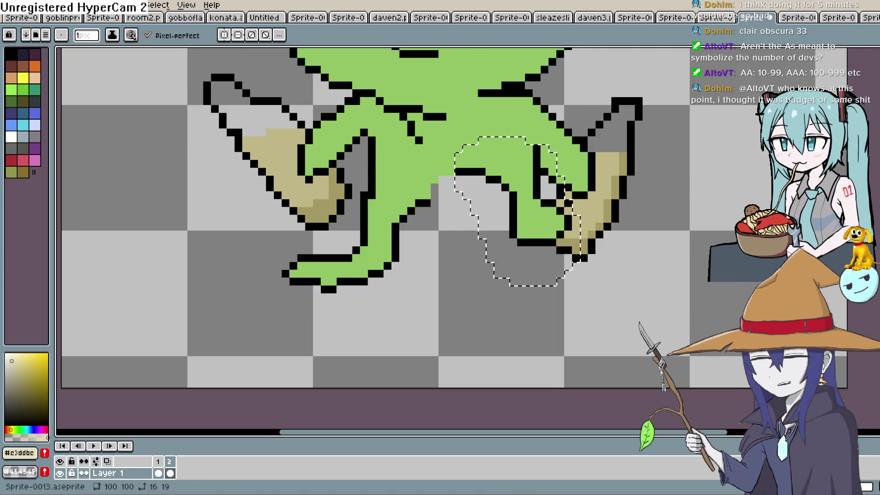
Deselect the leg and pick black for redrawing its inner outline.
key(m)
key(ctrl+d)
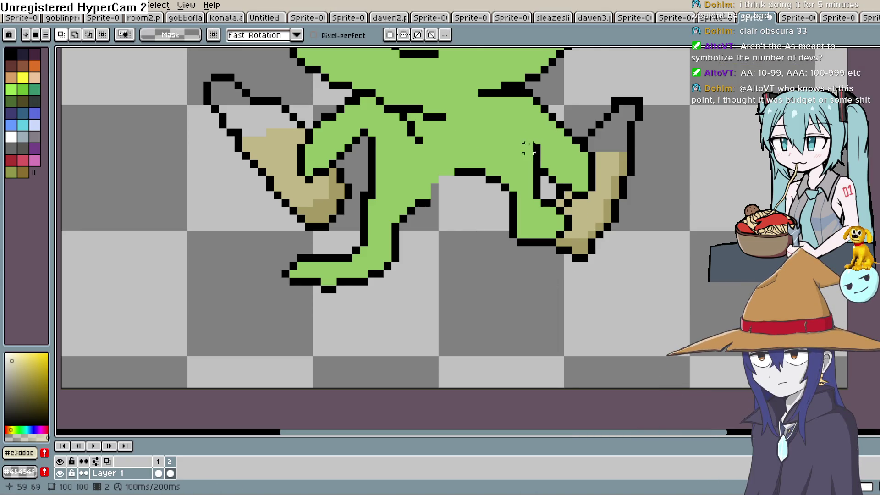
key(b)
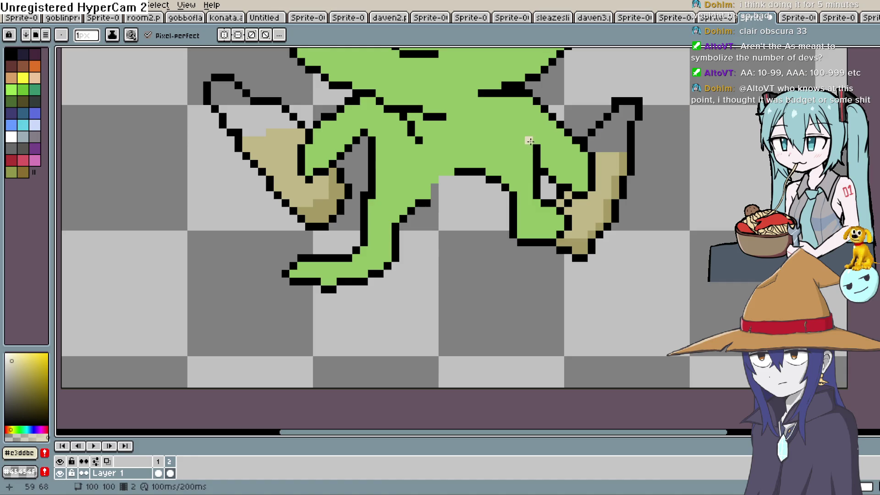
alt+click(67, 430)
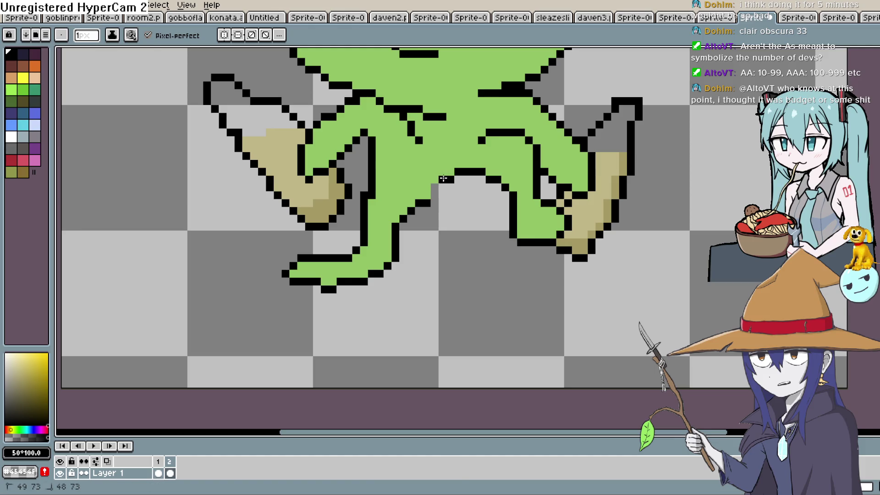
key(space)
drag(545, 136, 526, 192)
scroll(504, 190, down, 1)
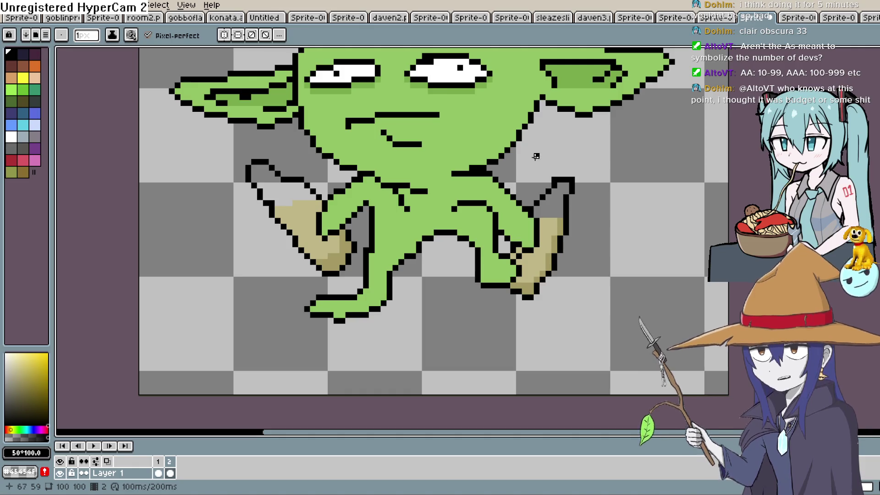
Add an empty third frame after frame 2.
scroll(531, 181, up, 2)
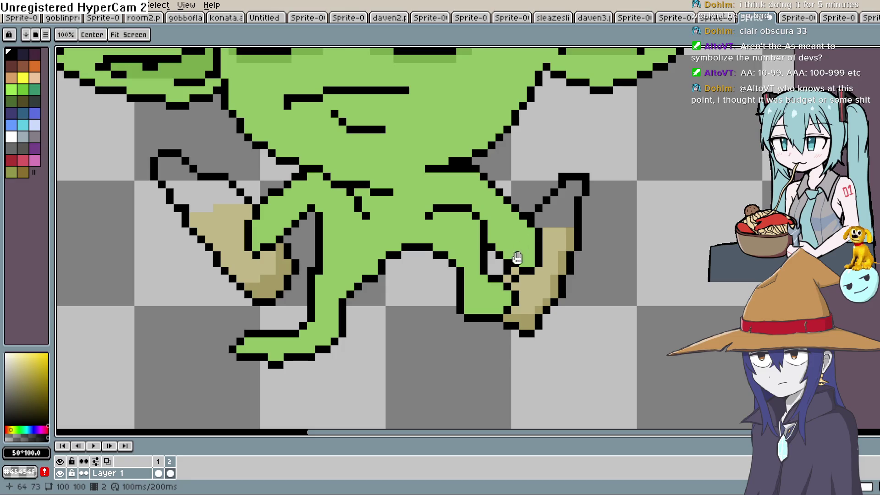
click(158, 473)
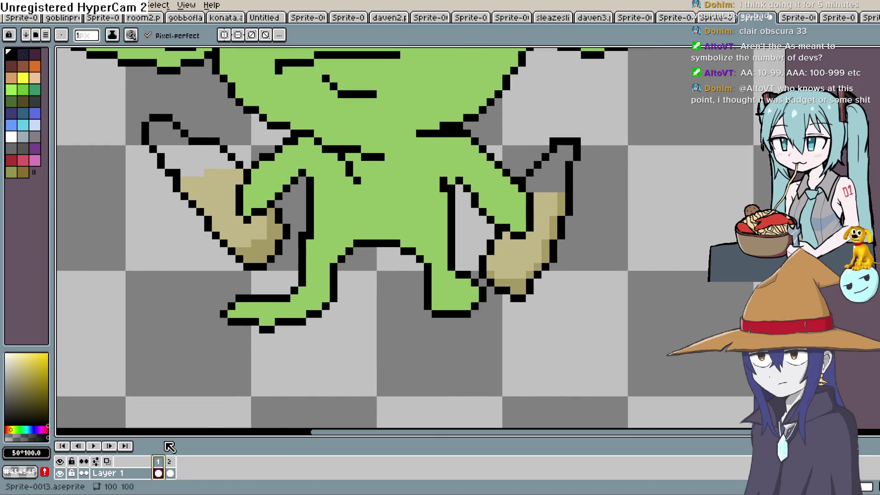
right_click(160, 468)
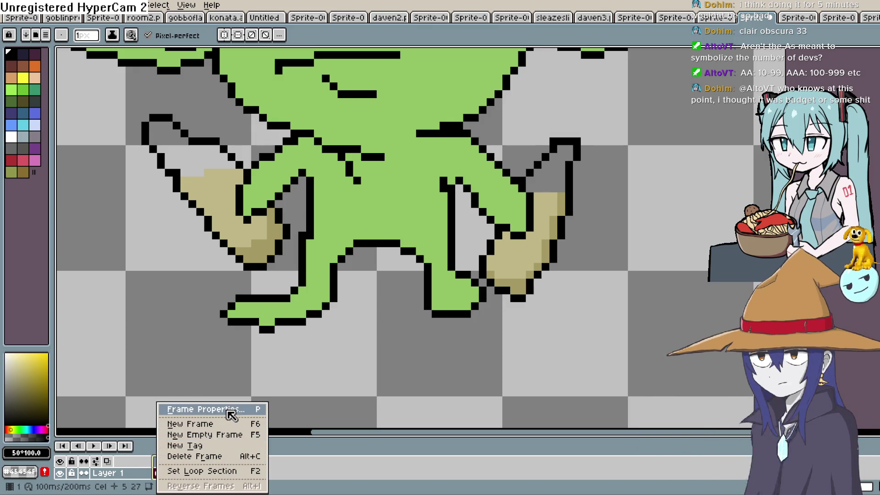
click(335, 471)
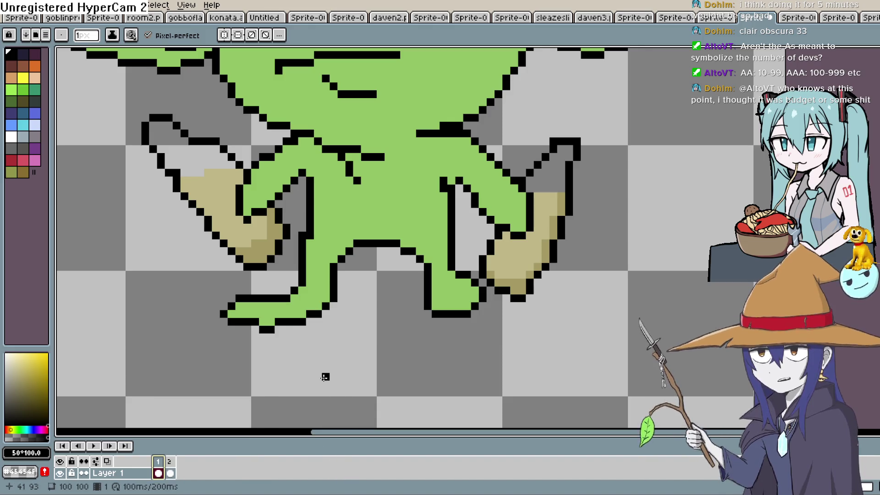
click(172, 461)
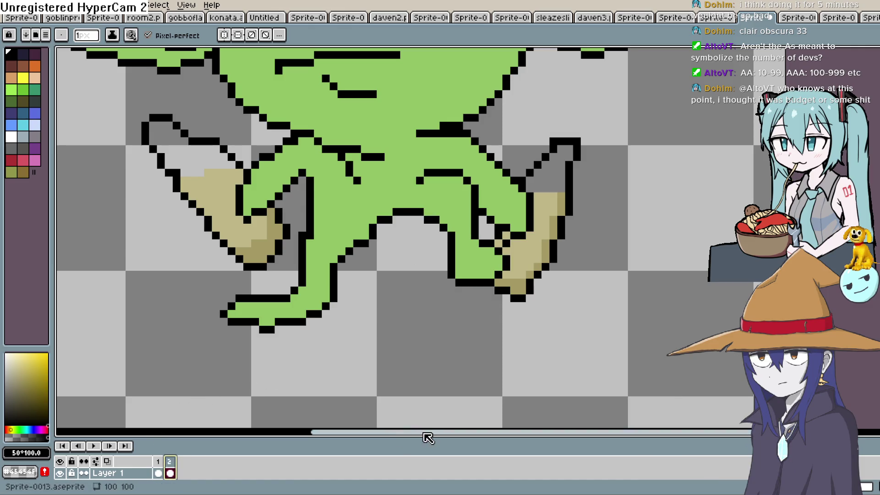
right_click(175, 466)
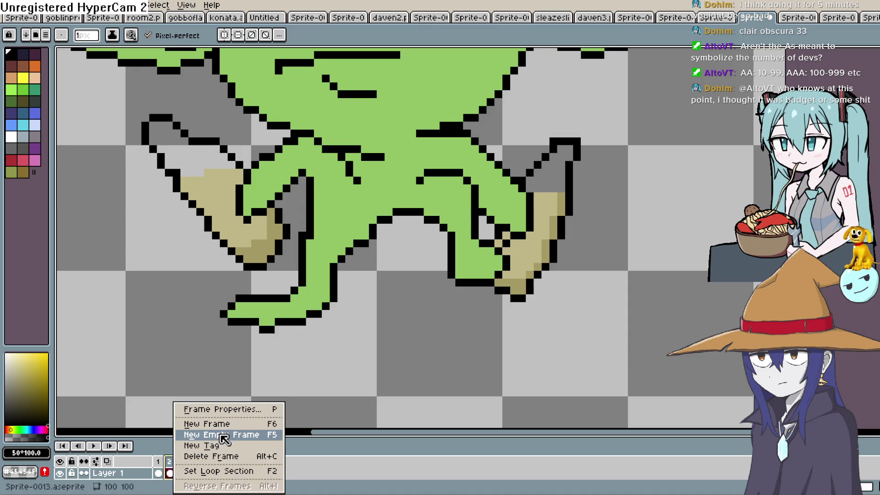
click(215, 433)
Copy frame 1's cel into frame 3, then add frame 4 duplicating frame 3.
click(160, 474)
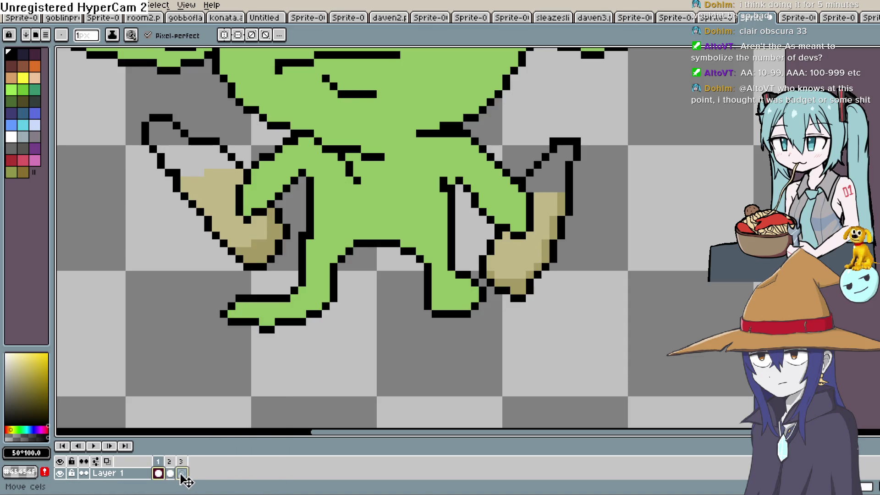
drag(181, 474, 183, 475)
click(203, 472)
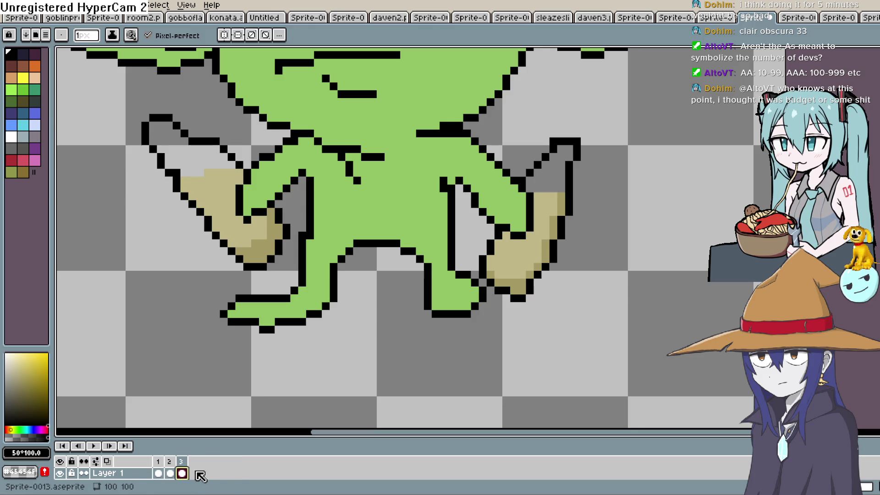
click(182, 472)
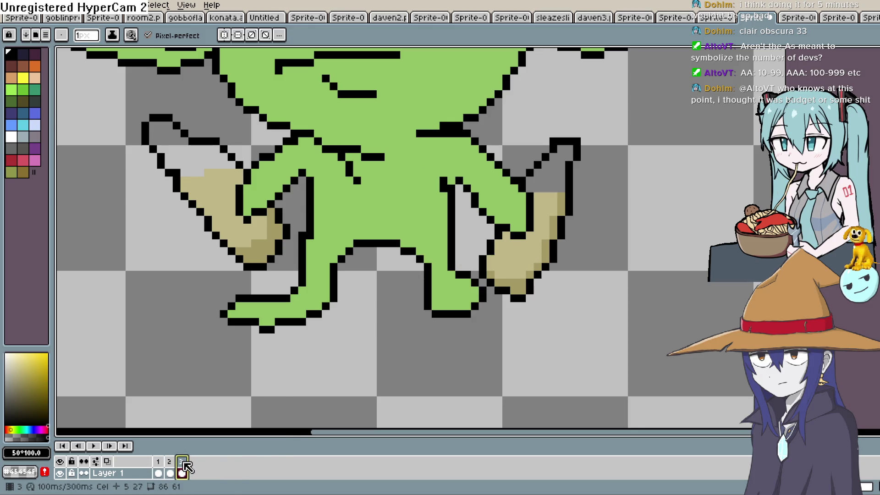
right_click(185, 464)
click(240, 423)
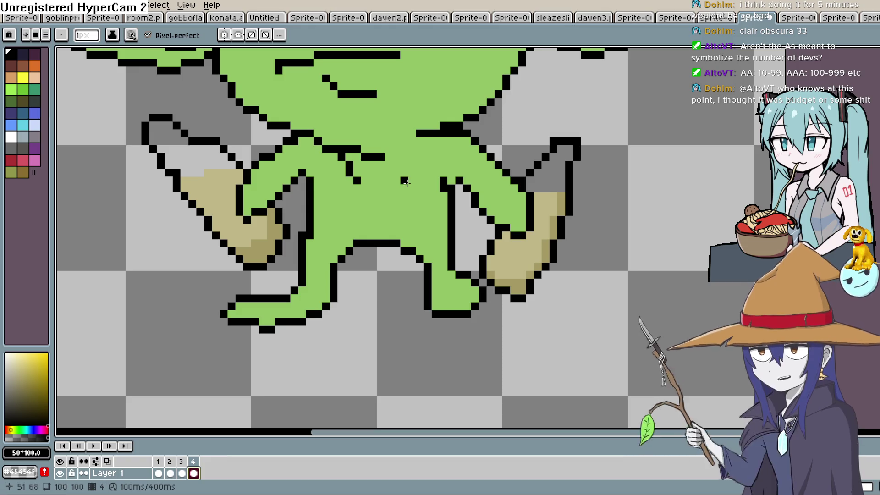
Lasso the goblin's lower-left leg in frame 4 and raise it into a lifted position.
scroll(401, 289, up, 2)
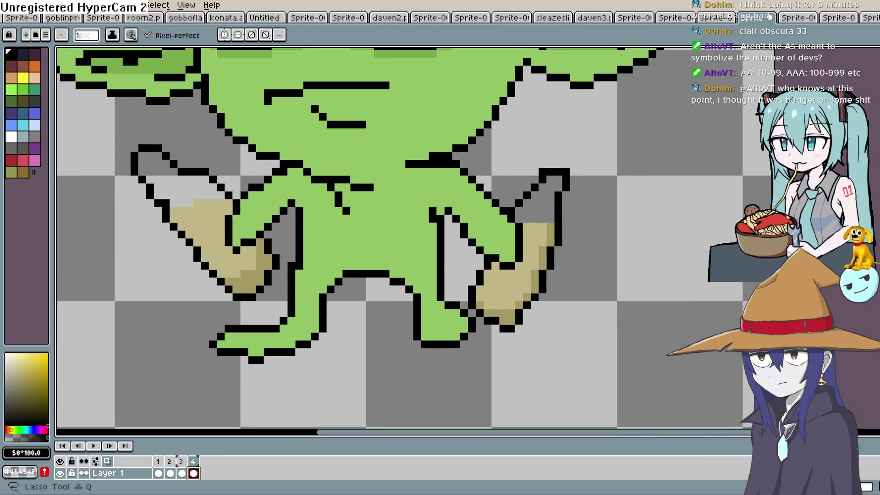
key(m)
drag(370, 273, 307, 249)
mouse_move(284, 280)
mouse_down()
mouse_move(249, 318)
mouse_move(174, 366)
mouse_move(355, 316)
mouse_move(369, 294)
mouse_up()
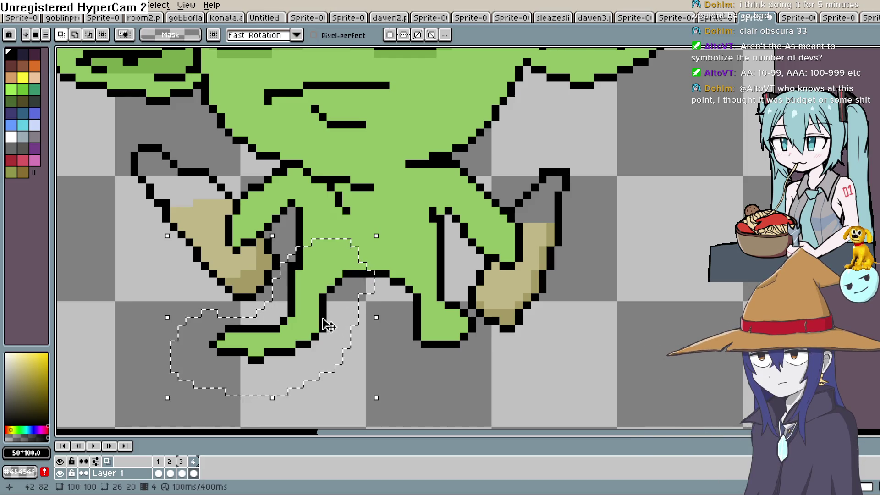
drag(323, 326, 332, 289)
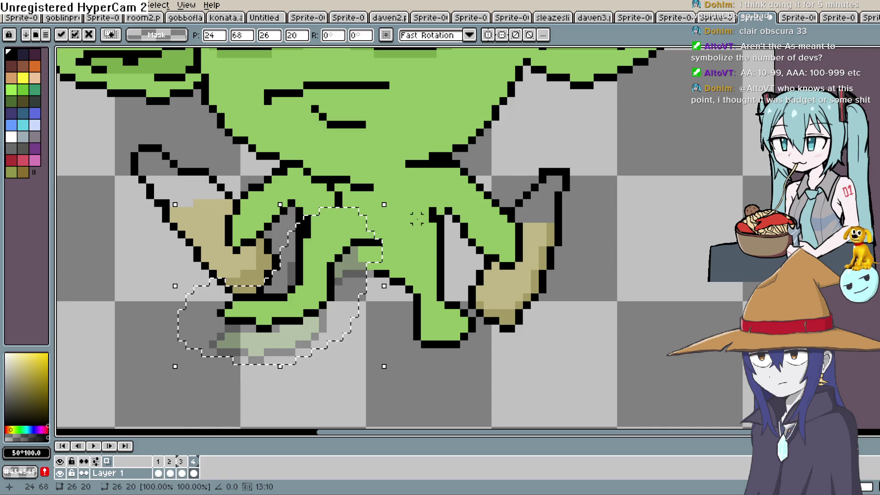
drag(393, 202, 373, 373)
key(Return)
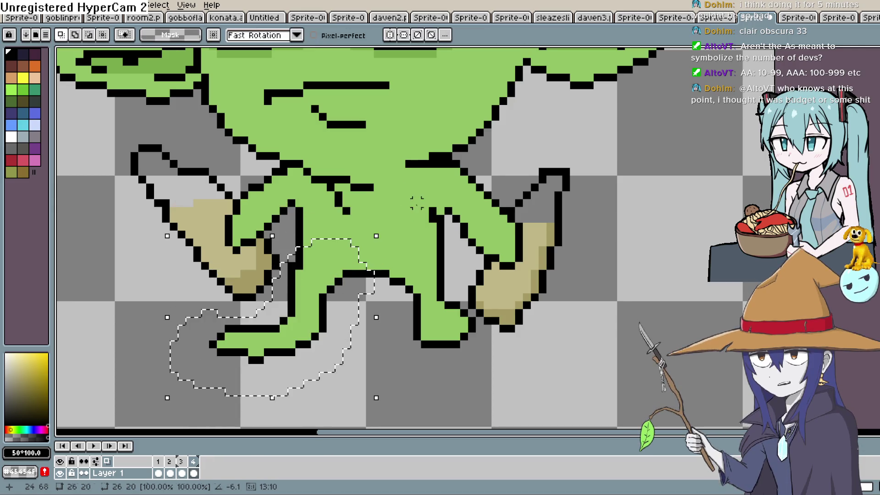
drag(344, 291, 344, 252)
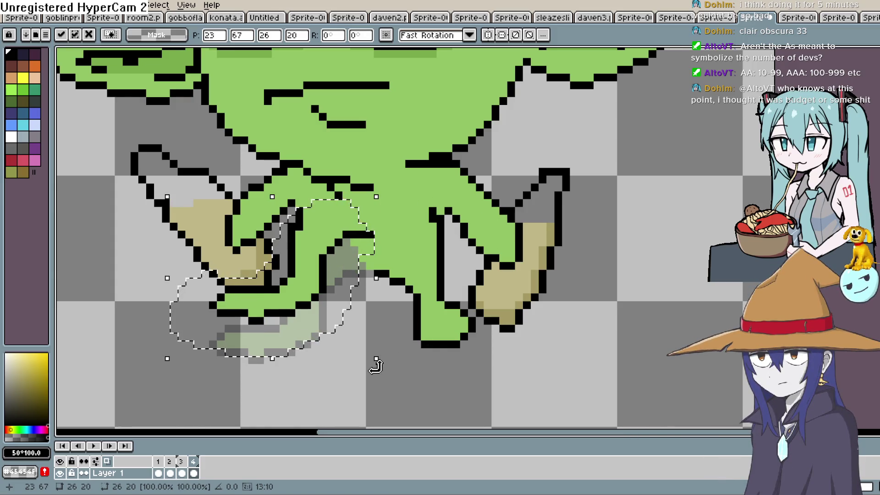
key(ctrl+d)
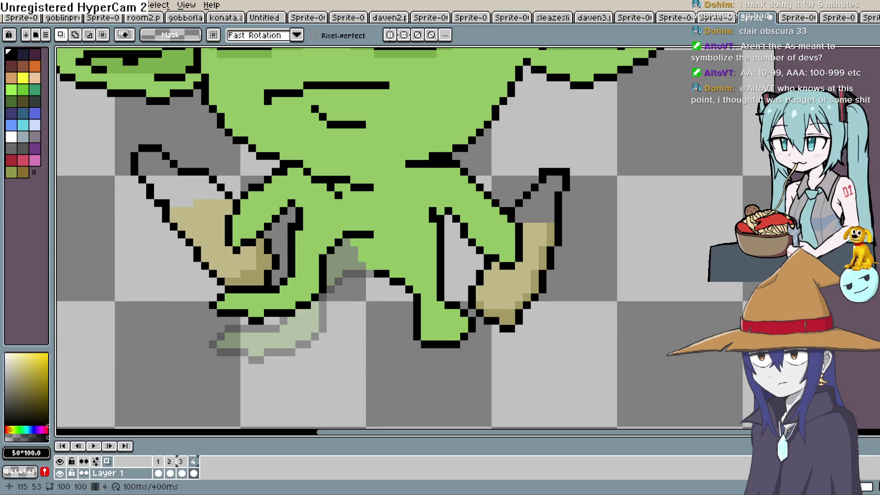
Draw a black diagonal line along the leg and shade the smear pale grey-green with a 4px brush.
key(shift+b)
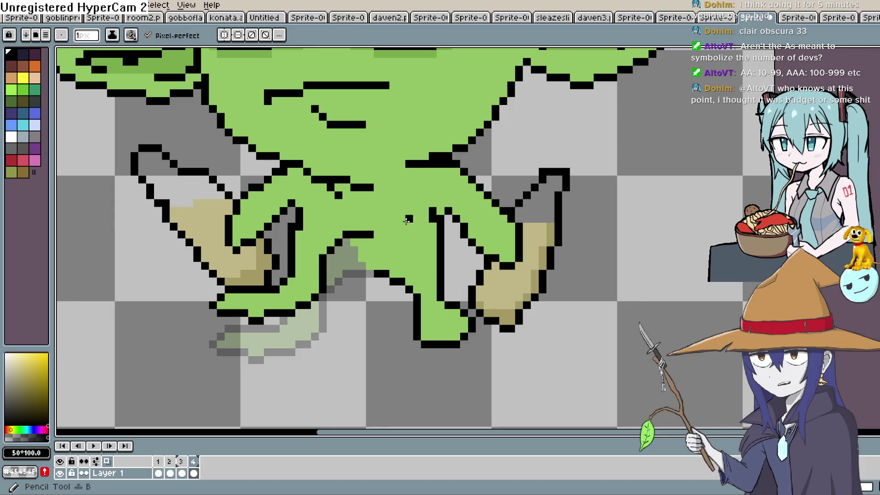
drag(367, 239, 393, 266)
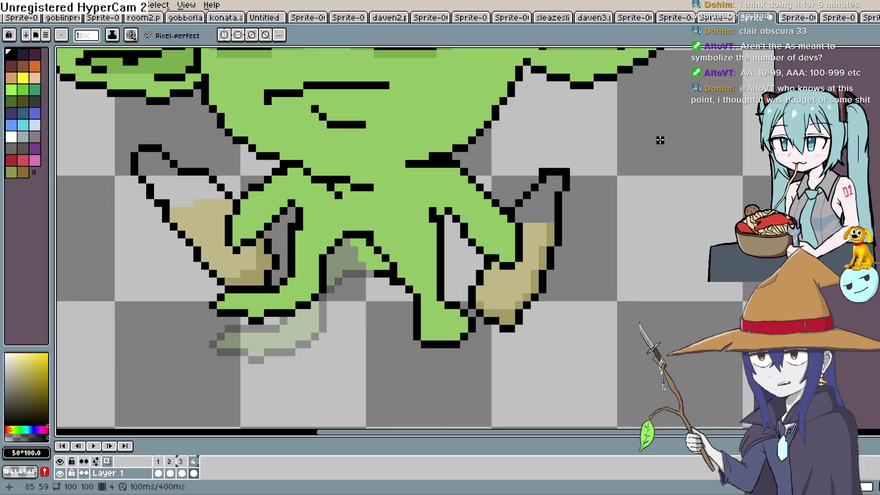
key(b)
mouse_move(374, 273)
mouse_down()
mouse_move(349, 252)
mouse_move(360, 259)
mouse_up()
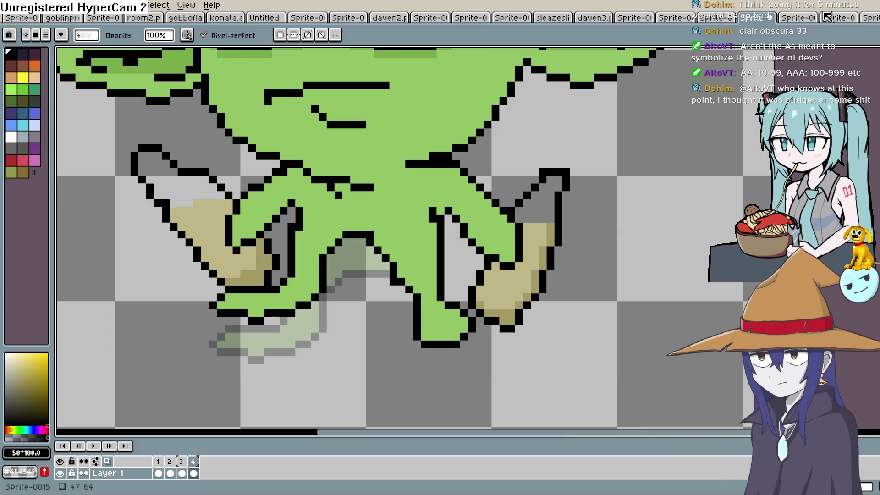
Pick the goblin's green skin colour and zoom out to fit the whole sprite.
key(i)
click(402, 215)
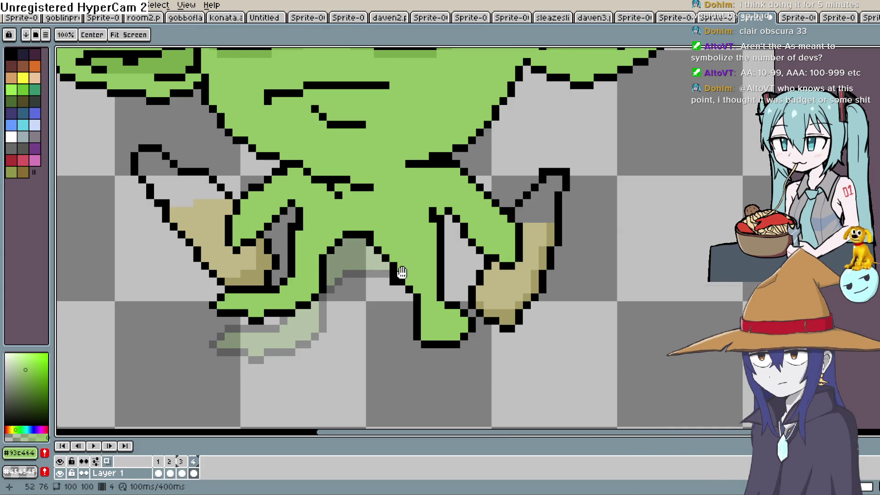
scroll(408, 238, down, 3)
scroll(416, 236, down, 1)
drag(416, 236, 443, 266)
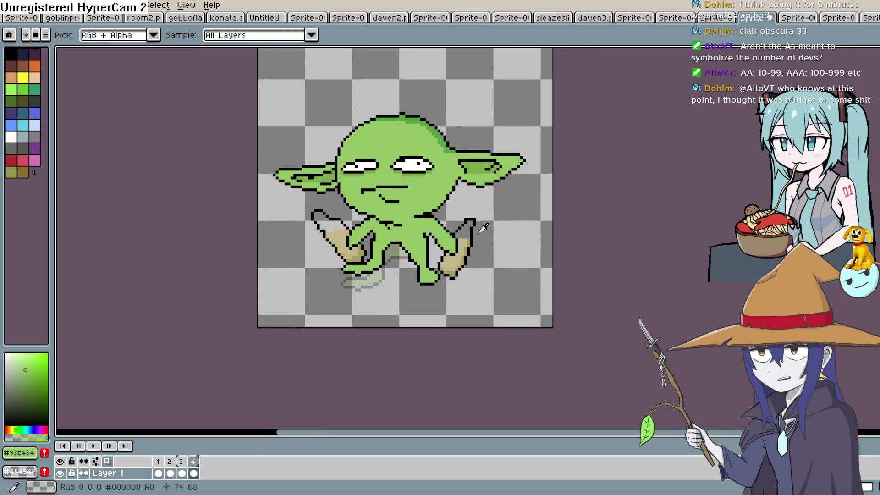
mouse_move(380, 280)
mouse_down()
mouse_move(379, 298)
mouse_move(379, 288)
mouse_up()
scroll(380, 300, up, 1)
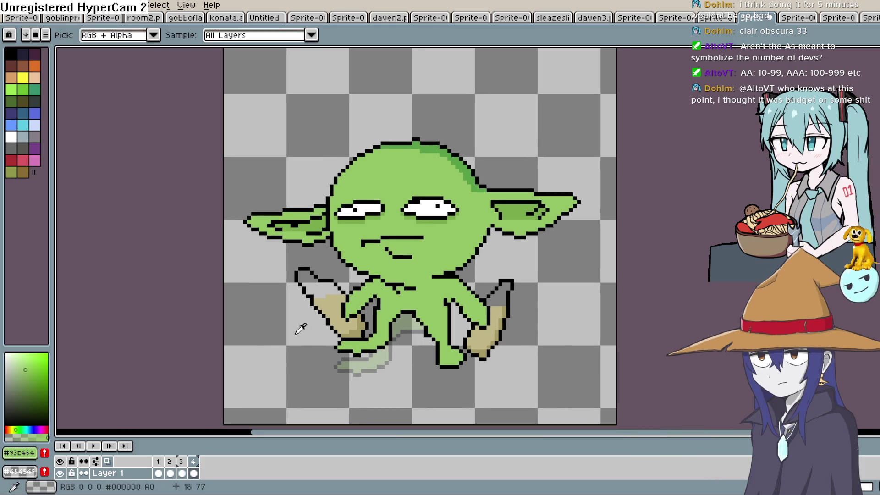
Play and stop the walk preview, then show the Frame > Playback speed submenu.
key(Return)
click(93, 446)
click(36, 14)
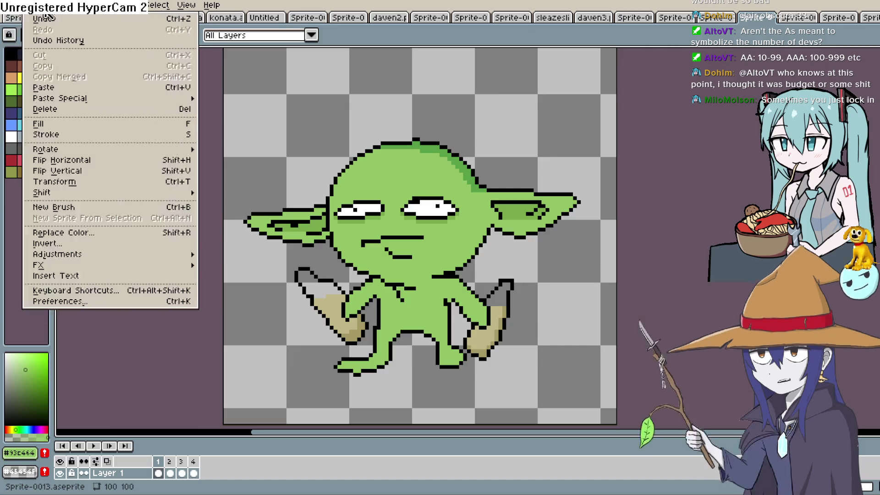
mouse_move(39, 15)
mouse_move(90, 5)
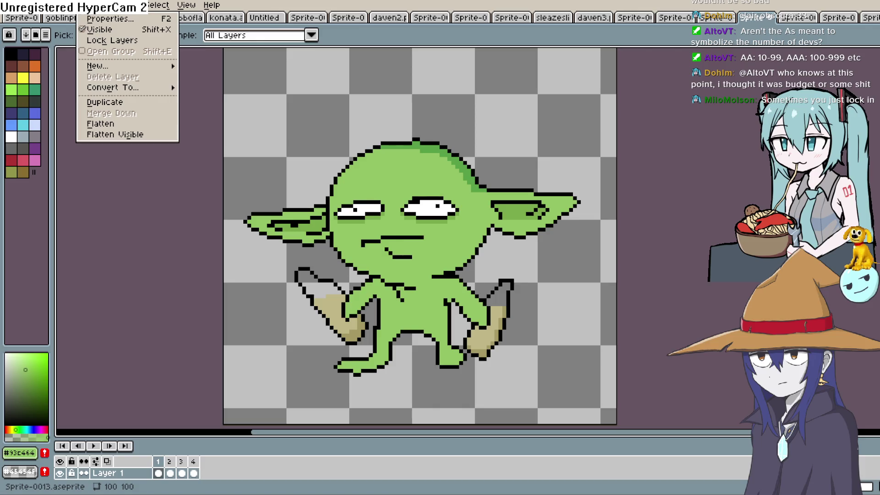
mouse_move(232, 104)
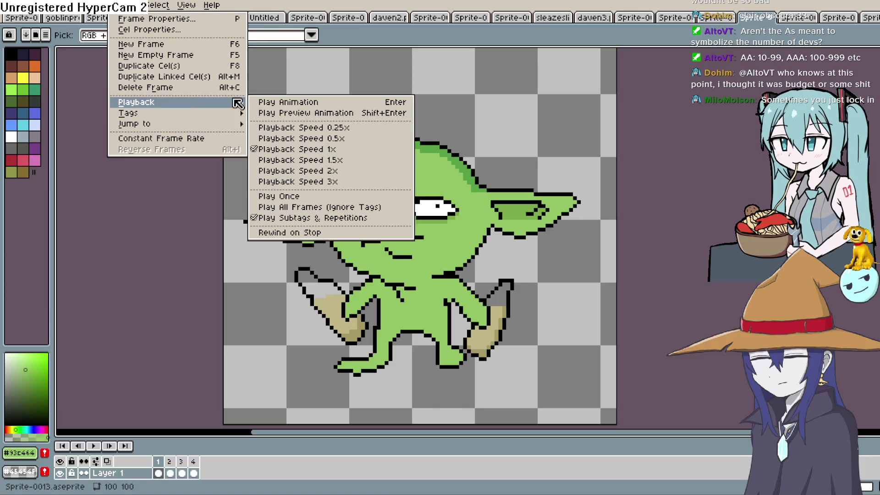
Play the walk cycle from the timeline, then open Cel Properties for the frame-2 cel.
click(352, 140)
click(97, 443)
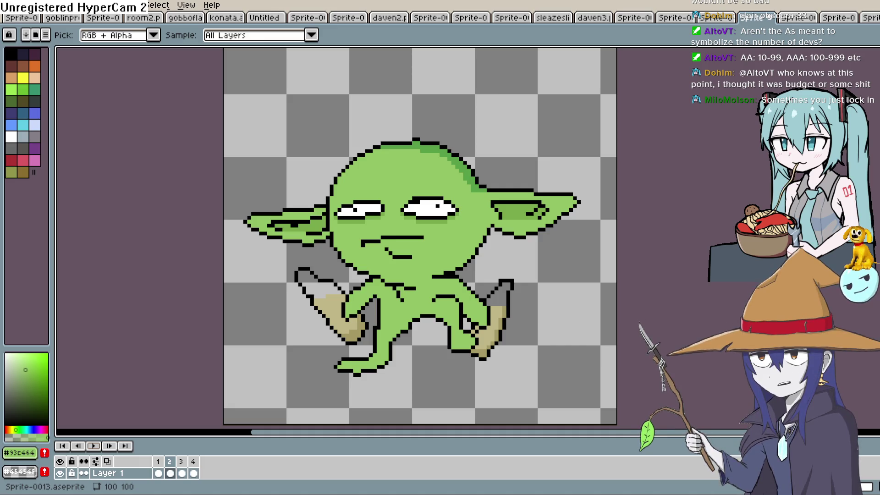
double_click(170, 473)
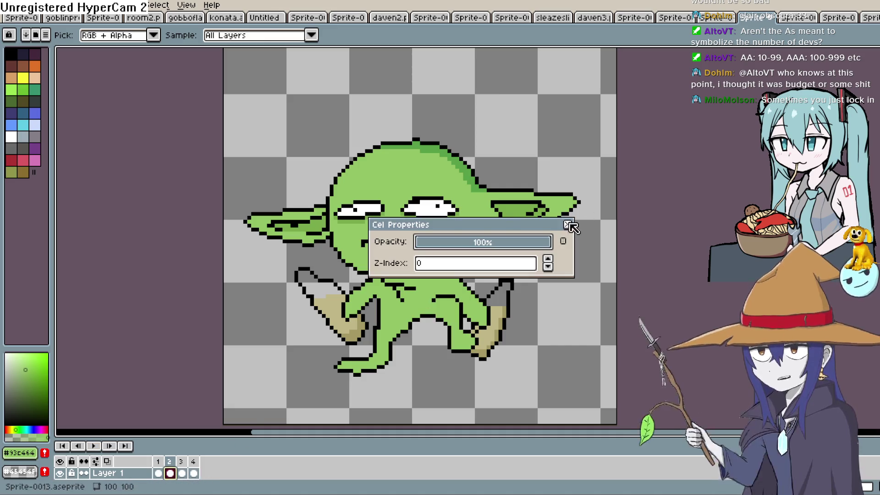
Close Cel Properties and add a new frame after frame 1 with Alt+N.
click(568, 224)
click(160, 463)
double_click(162, 463)
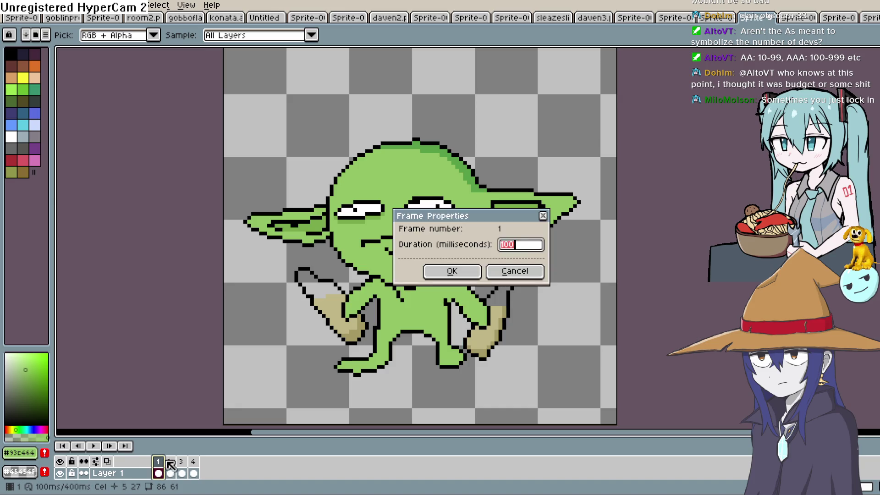
click(515, 271)
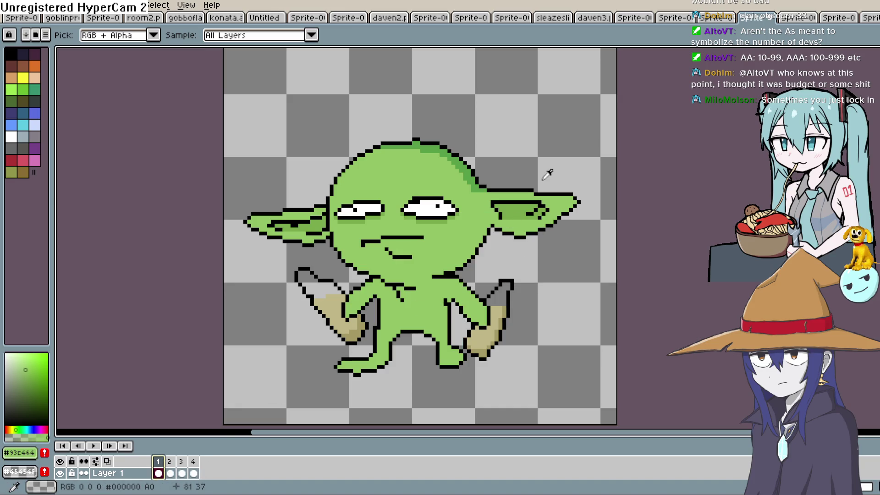
key(alt+n)
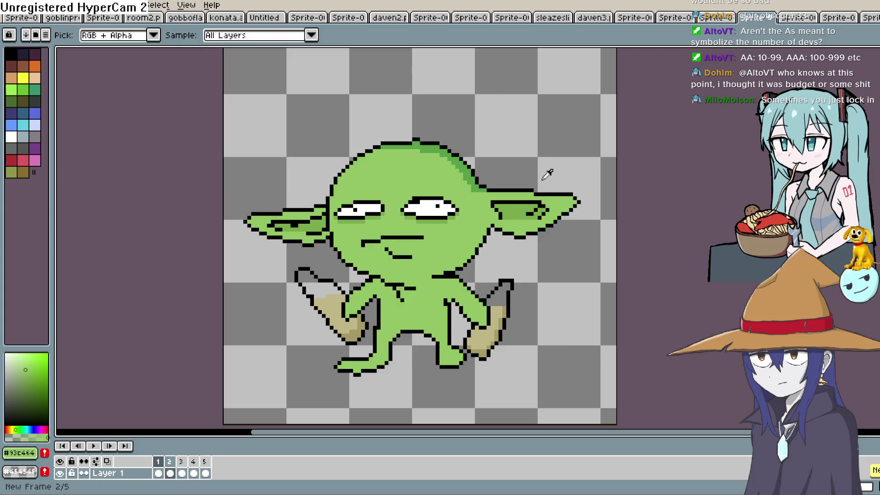
key(Left)
key(Left)
key(Right)
key(Right)
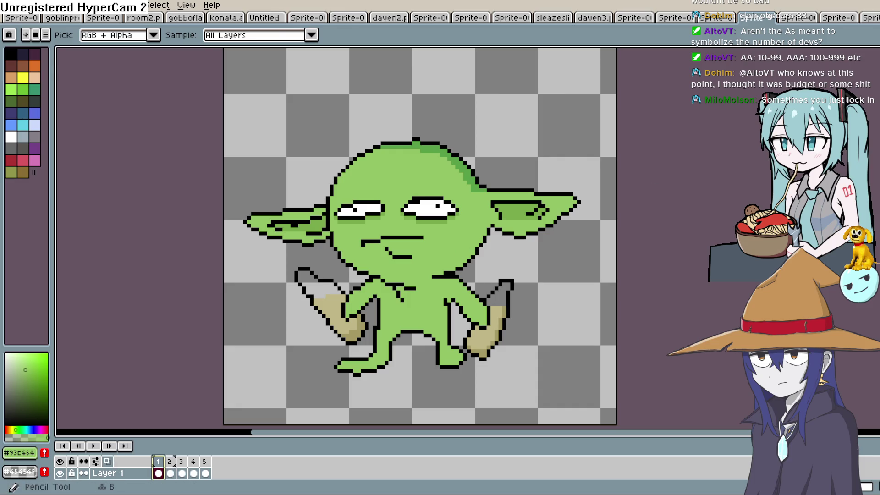
Lasso the goblin's lower right leg in frame 2 and delete it, leaving the onion-skin ghost.
key(b)
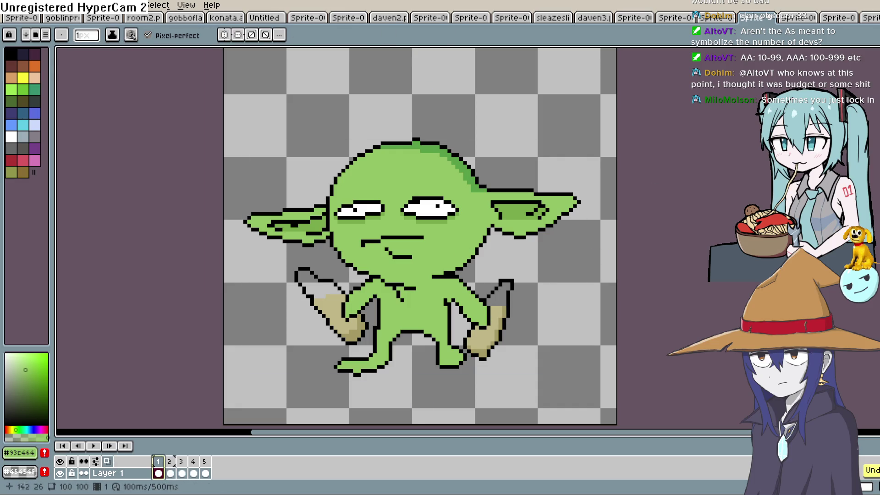
key(m)
key(q)
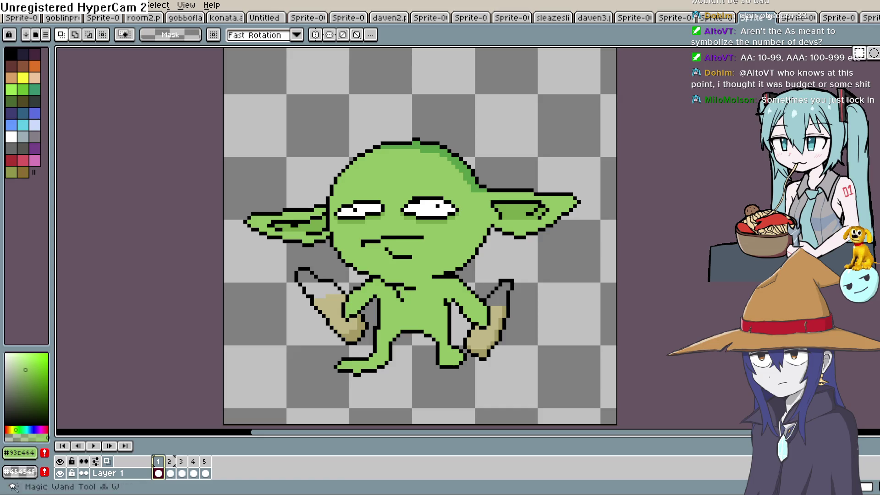
mouse_move(450, 318)
mouse_down()
mouse_move(425, 324)
mouse_move(458, 385)
mouse_move(477, 371)
mouse_up()
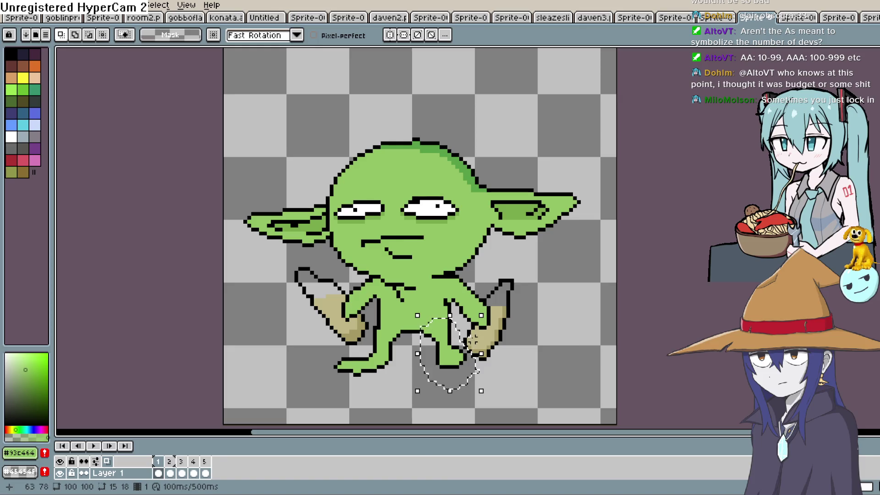
key(ctrl+d)
click(181, 474)
click(181, 474)
key(Return)
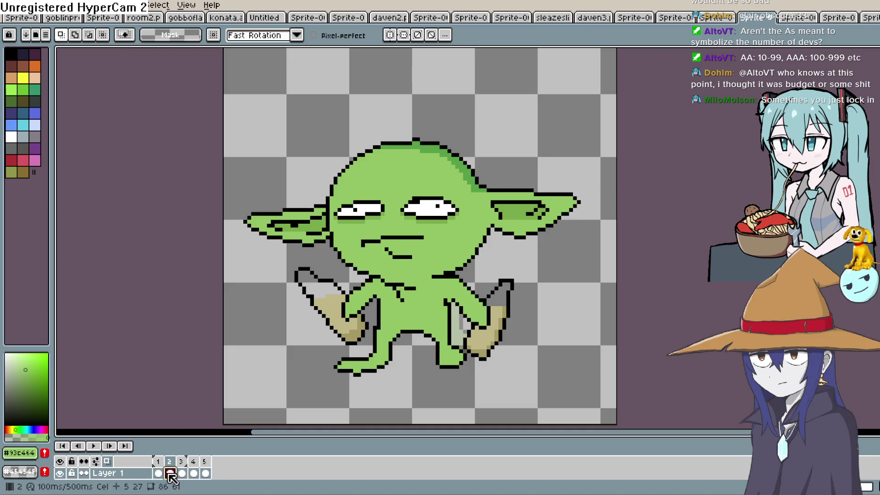
click(170, 473)
drag(465, 355, 463, 385)
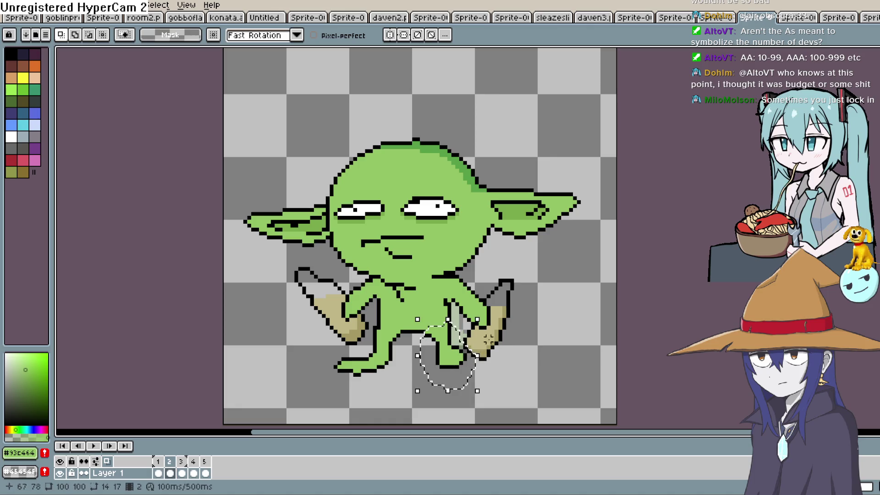
key(Delete)
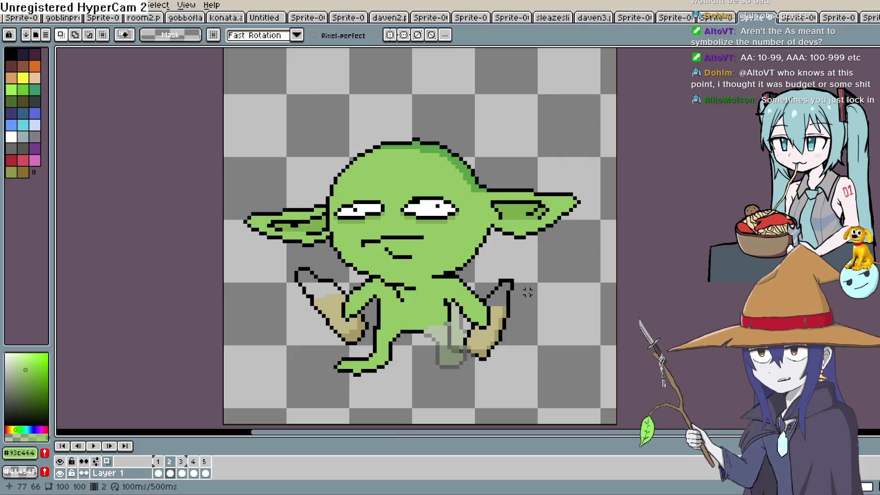
key(shift+b)
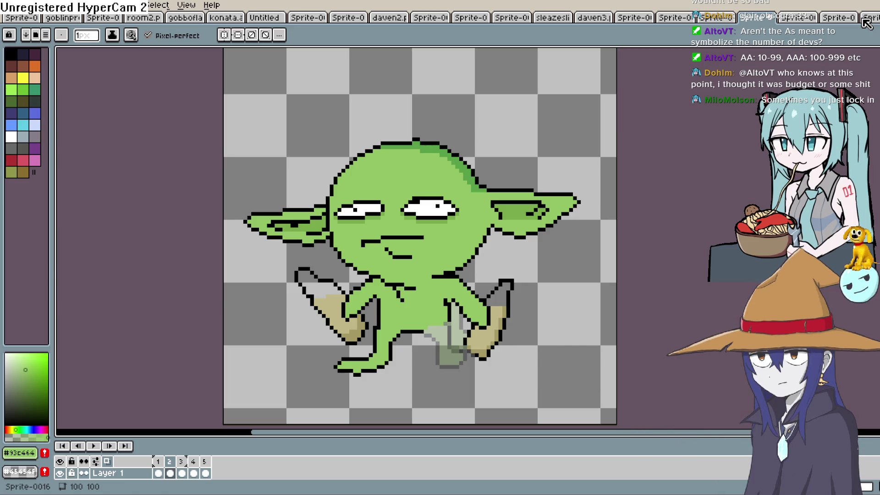
Zoom onto the legs and draw two black outline strokes for the new striding leg.
drag(448, 207, 443, 193)
scroll(439, 195, down, 1)
scroll(438, 195, up, 1)
scroll(439, 194, up, 1)
drag(450, 245, 467, 81)
alt+click(426, 208)
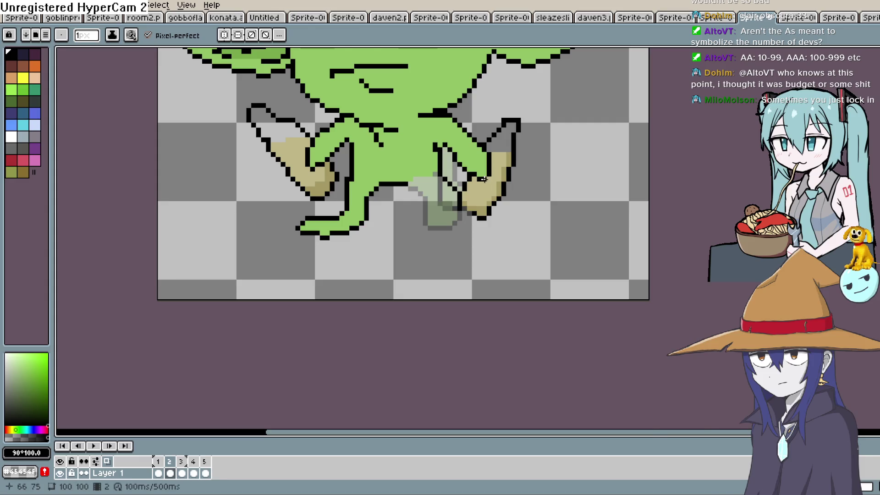
drag(448, 194, 449, 215)
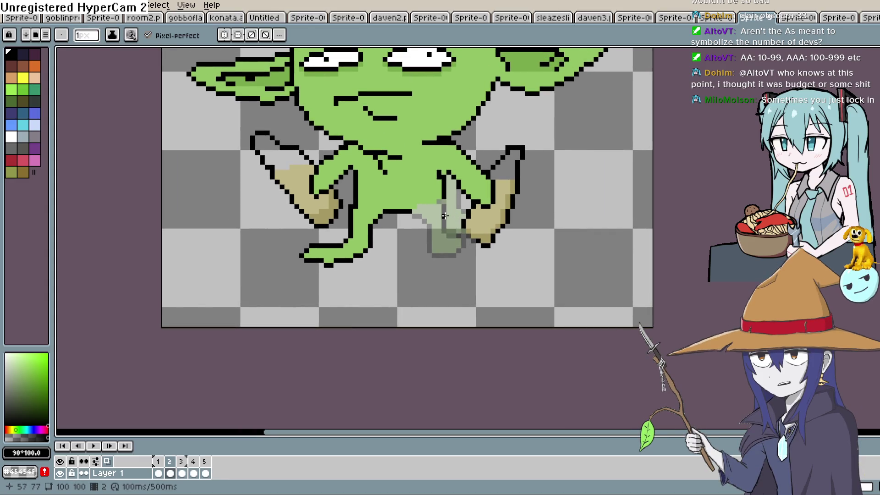
drag(447, 175, 451, 205)
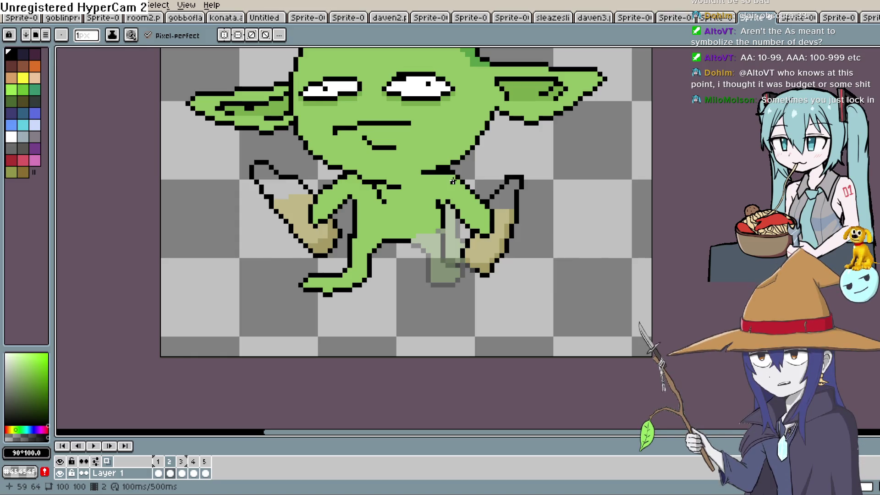
scroll(453, 181, up, 2)
mouse_move(441, 193)
mouse_down()
mouse_move(449, 233)
mouse_move(389, 209)
mouse_up()
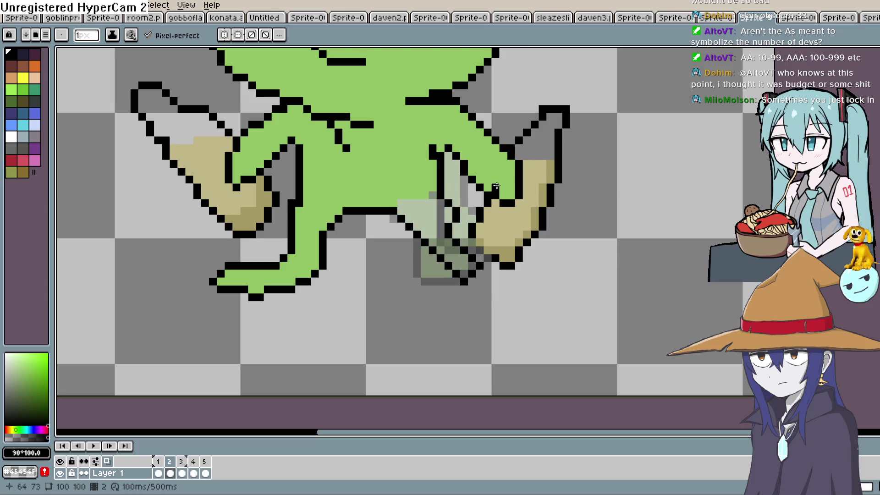
drag(430, 247, 396, 209)
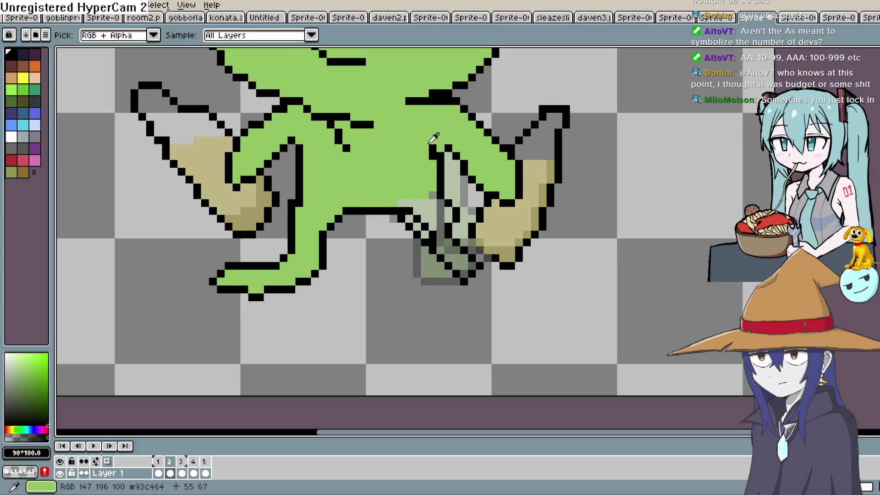
Sample the goblin's green skin and flood-fill the new leg shape with it.
alt+click(382, 144)
key(g)
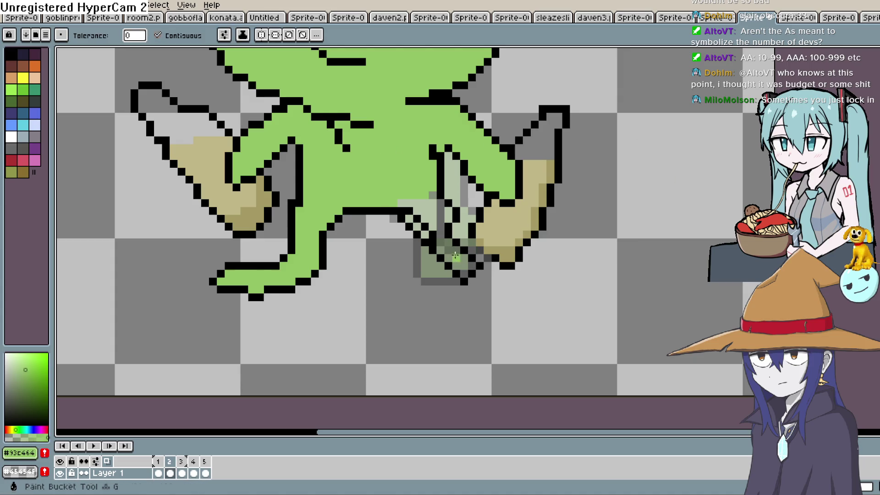
click(453, 253)
key(b)
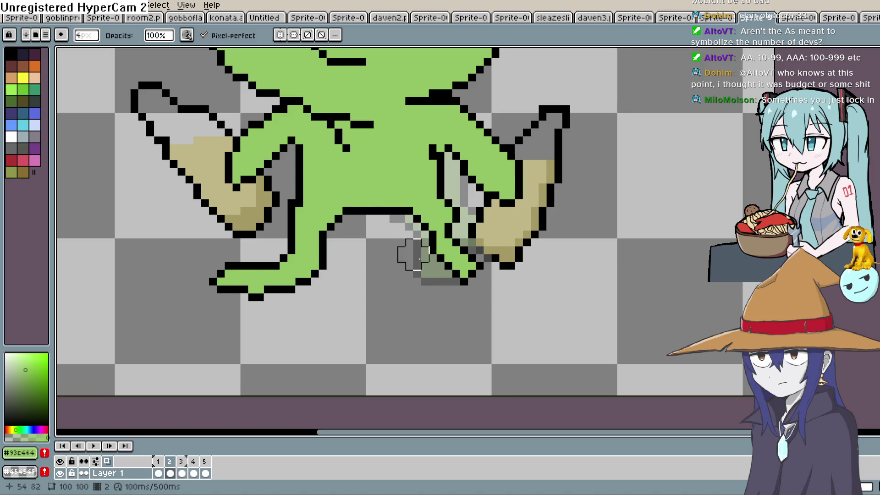
Play the animation to check the new leg, then check frame 2's cel properties.
click(94, 445)
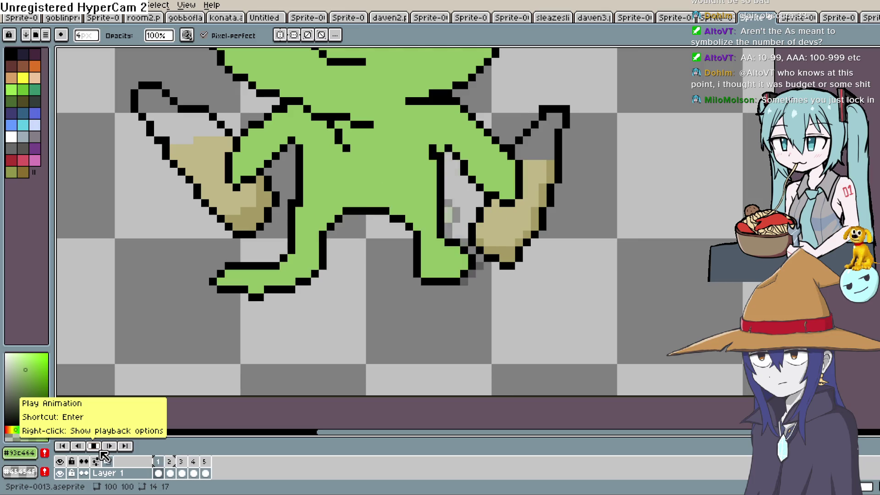
click(163, 473)
double_click(170, 472)
click(569, 223)
key(space)
drag(570, 239, 561, 270)
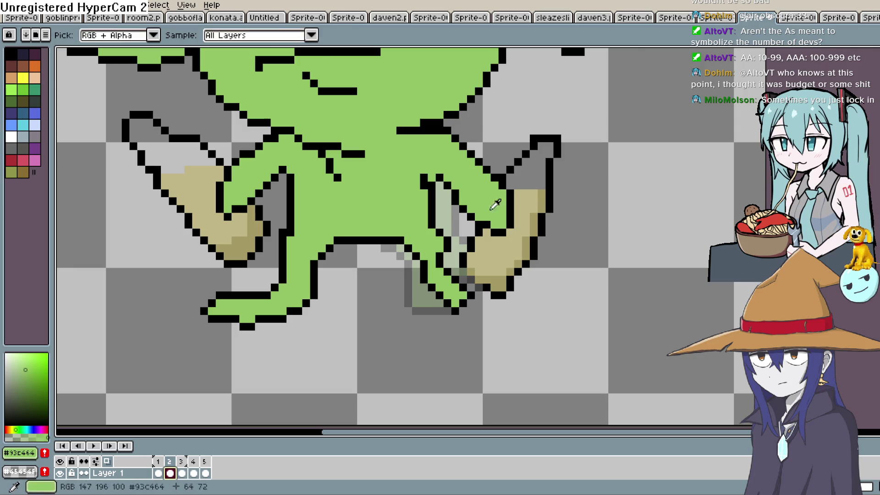
Sample black and green from the legs for touch-ups, then zoom out to centre the goblin.
click(463, 220)
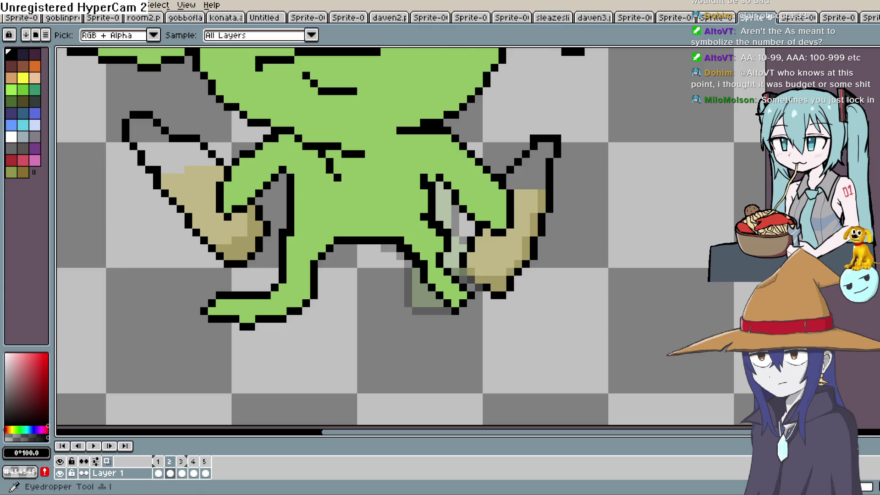
alt+click(417, 220)
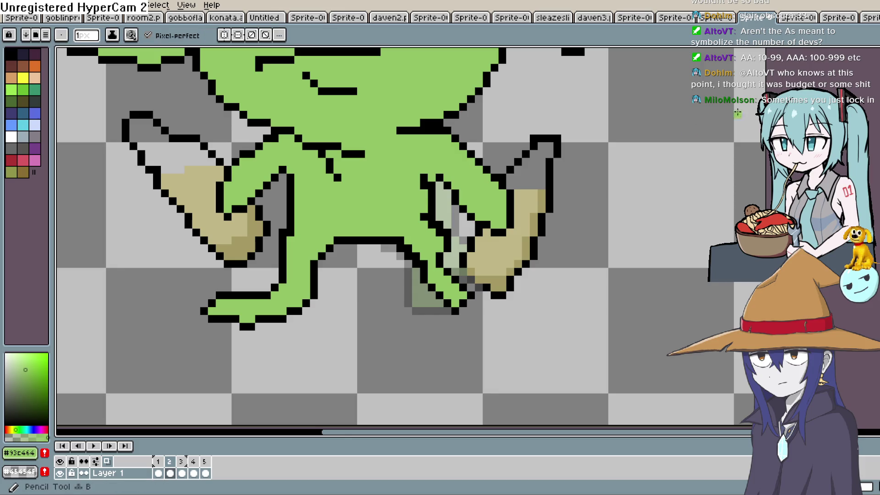
mouse_move(407, 171)
mouse_down()
mouse_move(403, 257)
mouse_move(418, 239)
mouse_move(429, 253)
mouse_move(457, 221)
mouse_up()
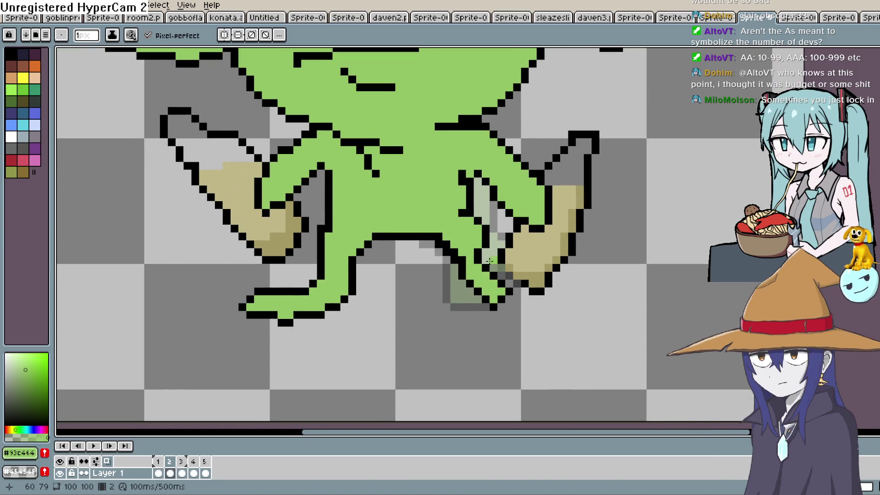
key(i)
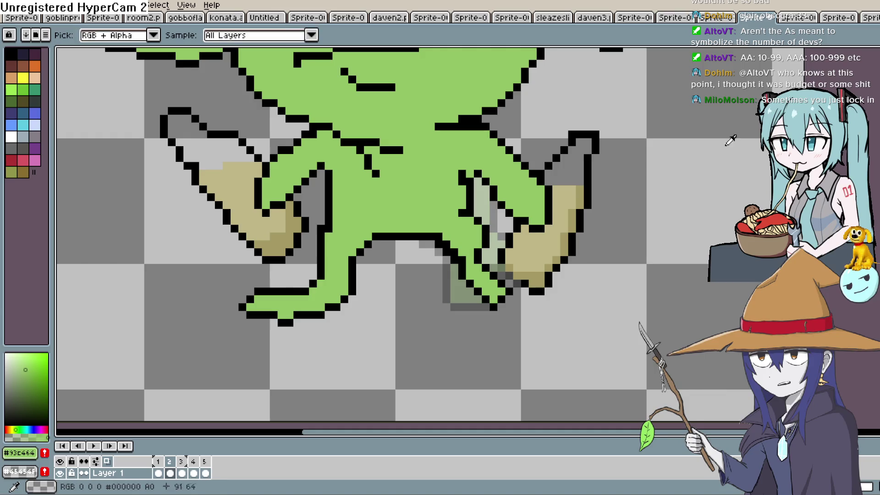
click(487, 260)
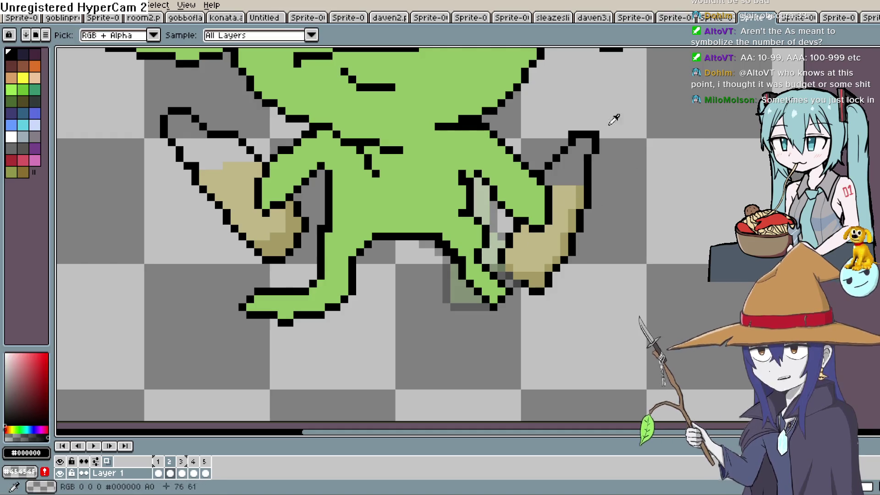
drag(437, 216, 439, 247)
scroll(418, 360, down, 1)
scroll(412, 321, up, 1)
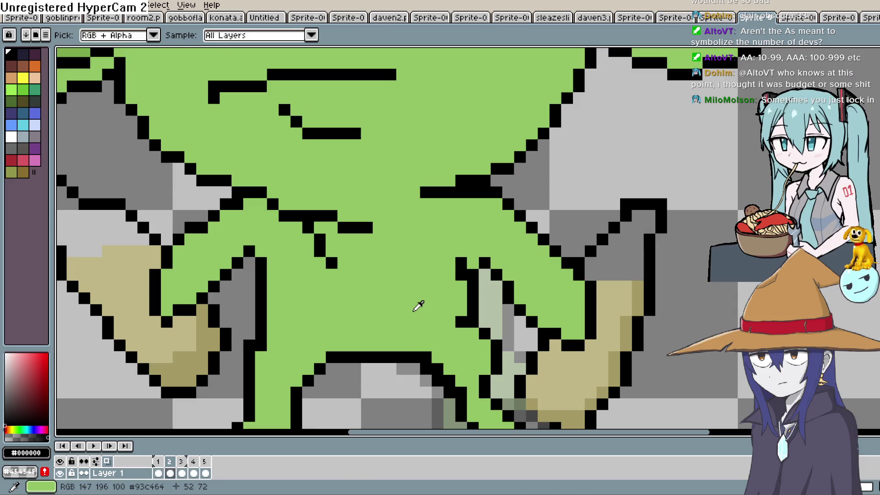
scroll(419, 306, down, 1)
scroll(421, 311, down, 1)
scroll(458, 257, up, 1)
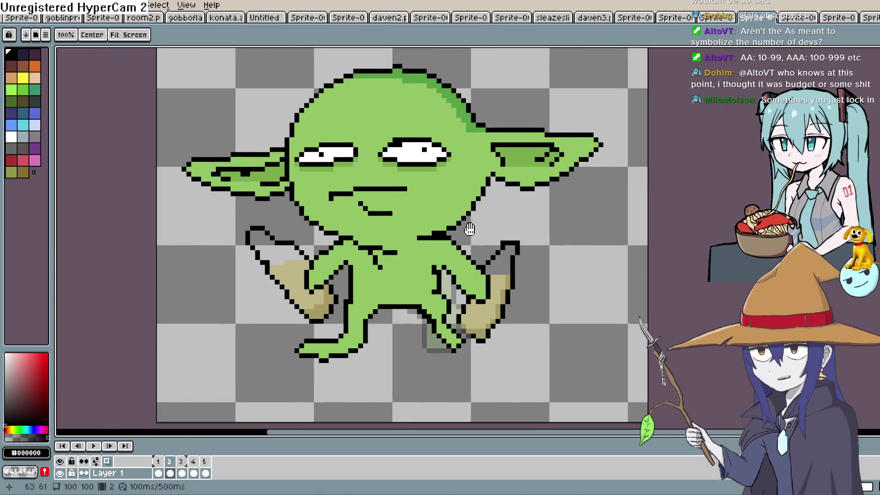
drag(467, 239, 460, 302)
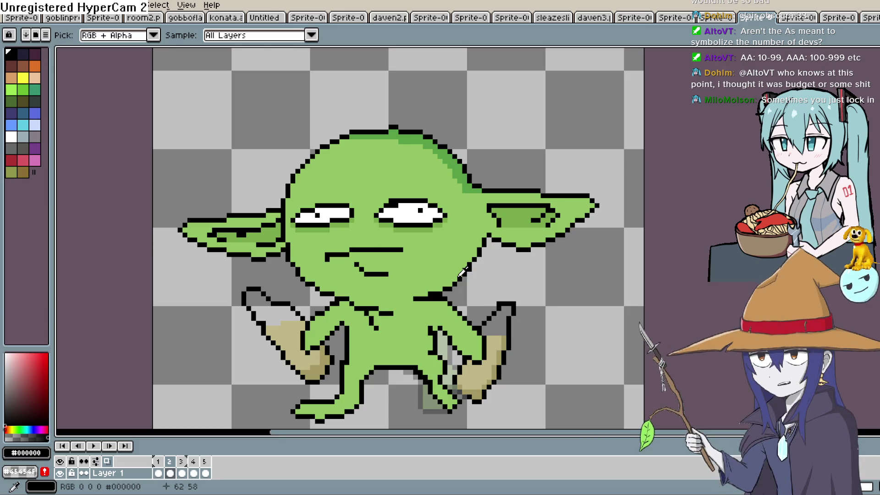
Play and stop the walk cycle, then inspect frame 5's cel properties.
click(96, 446)
drag(522, 299, 503, 224)
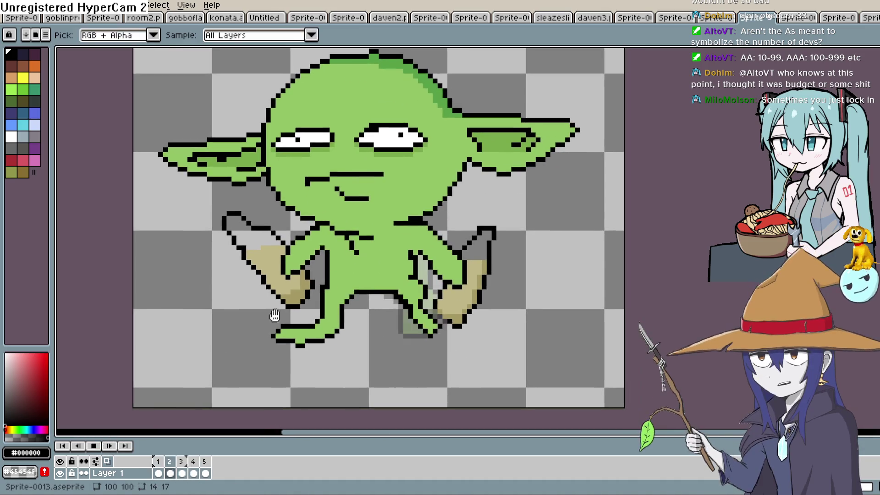
click(97, 446)
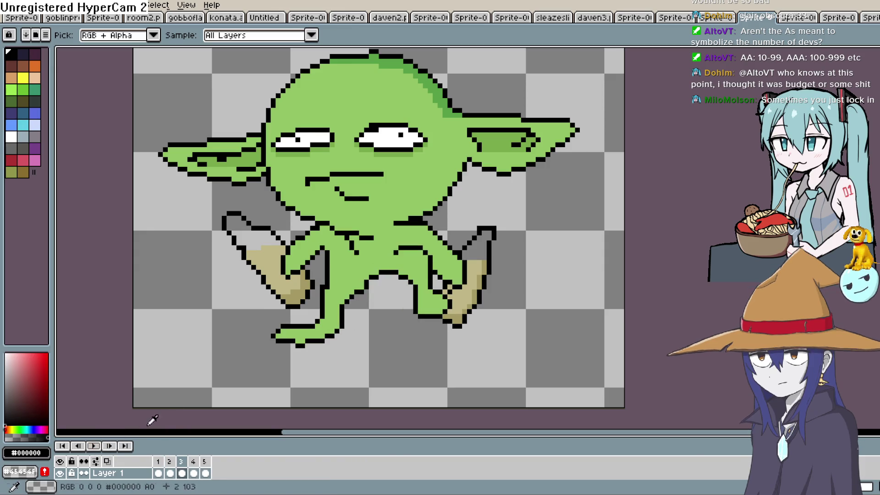
double_click(205, 473)
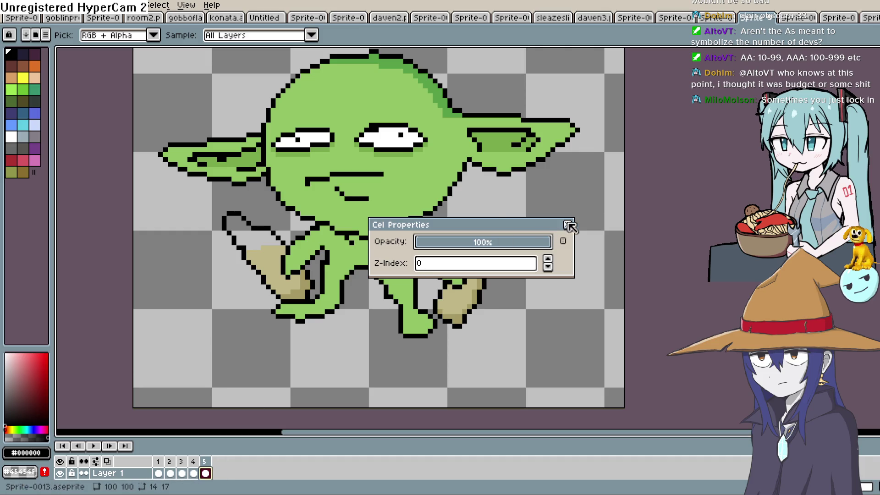
click(569, 226)
Flip between frames 4 and 5 to compare leg poses and pick the green skin colour.
key(b)
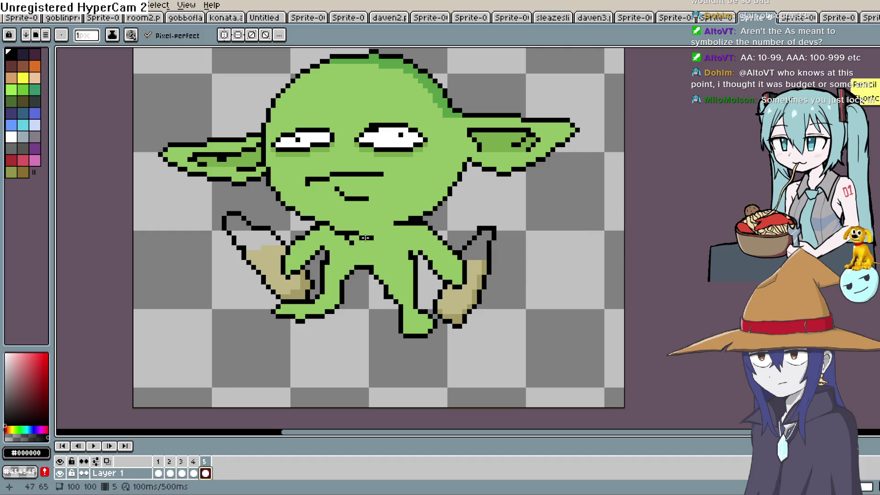
key(Left)
key(Right)
key(Left)
key(Right)
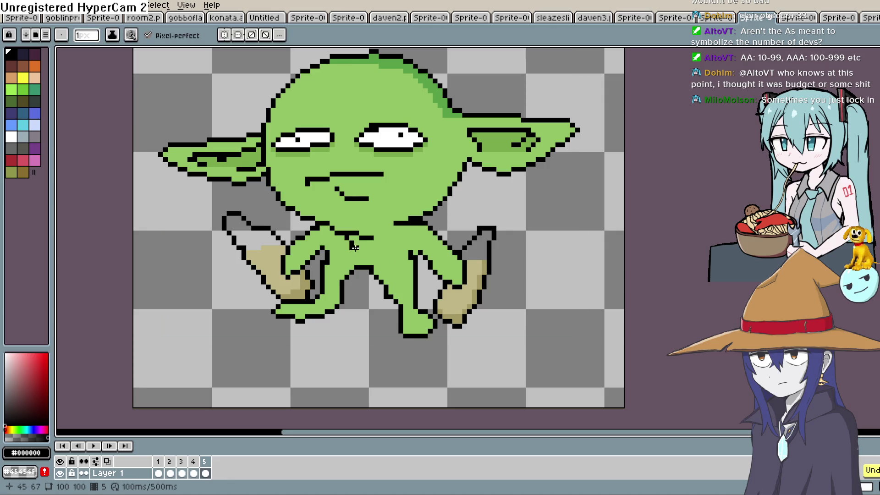
click(397, 241)
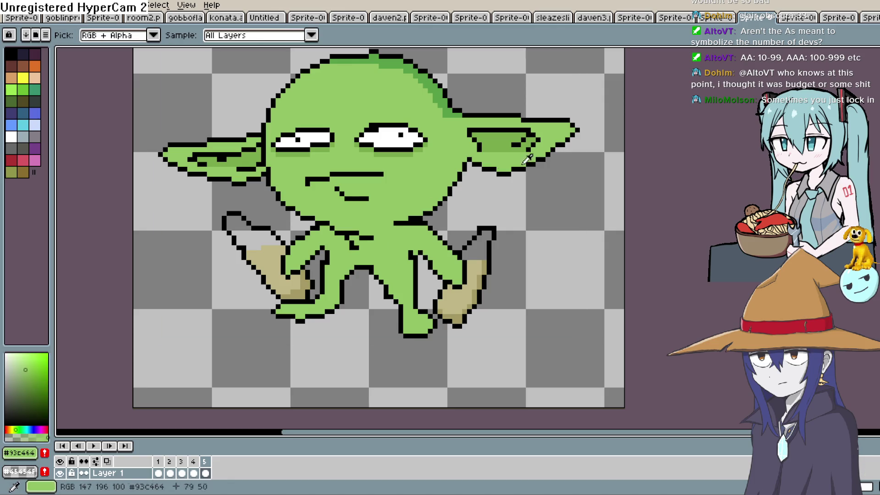
click(872, 91)
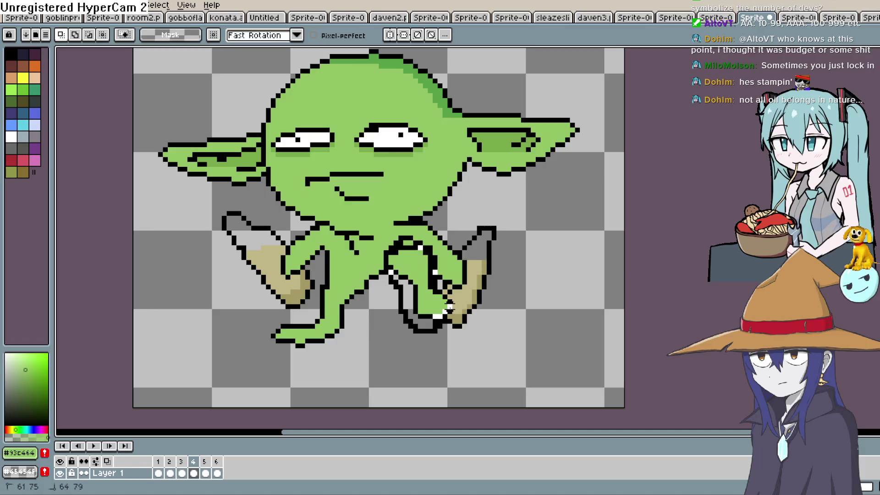
Move frame 4's selected right leg lower-right, commit it, and play the walk from frame 5.
drag(447, 292, 440, 314)
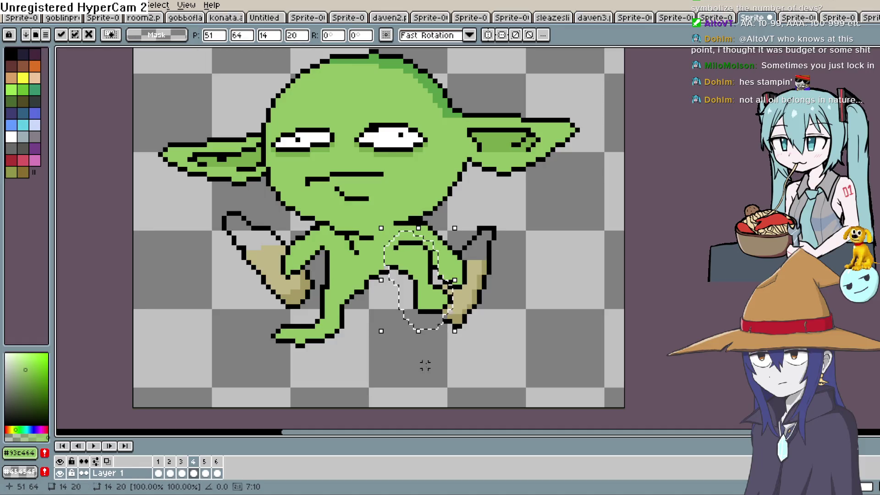
click(426, 380)
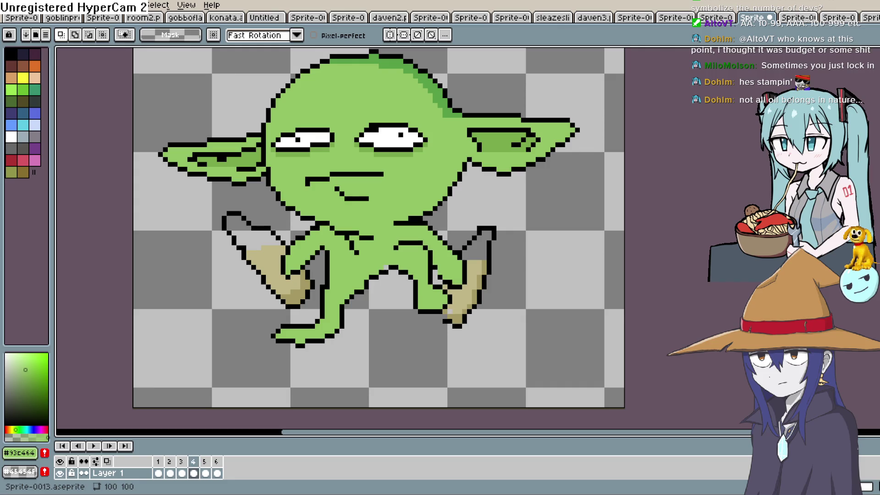
key(i)
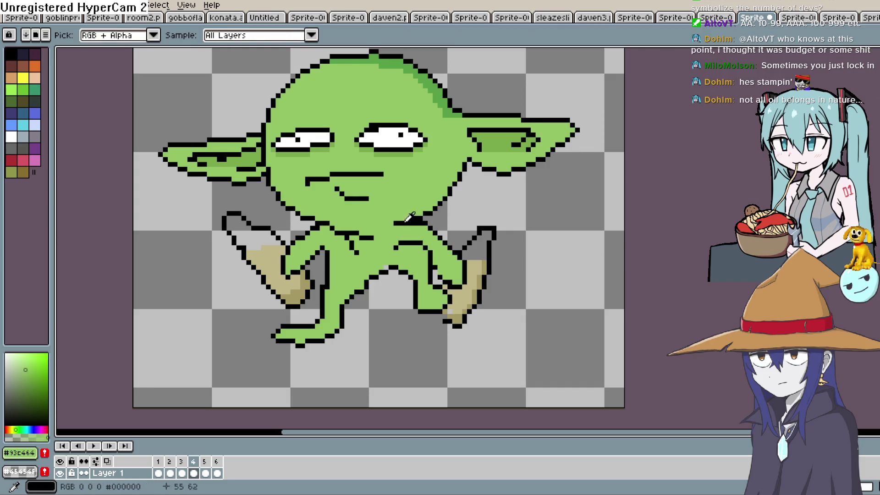
key(b)
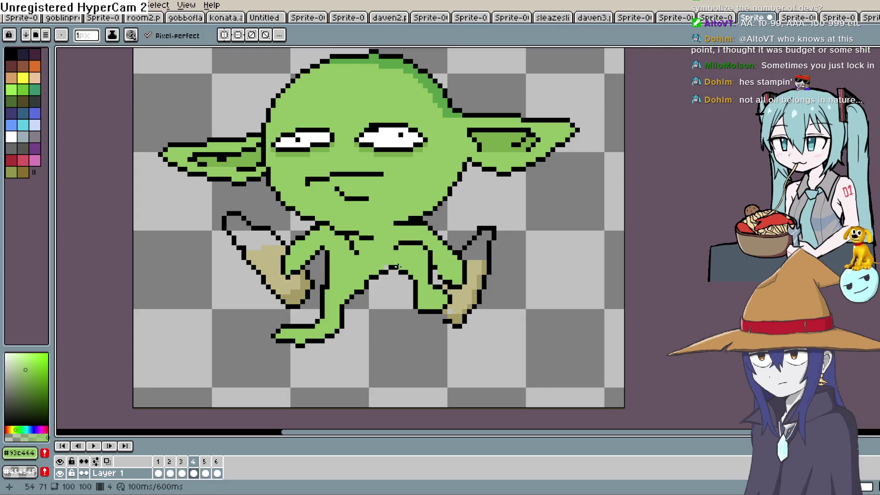
key(Right)
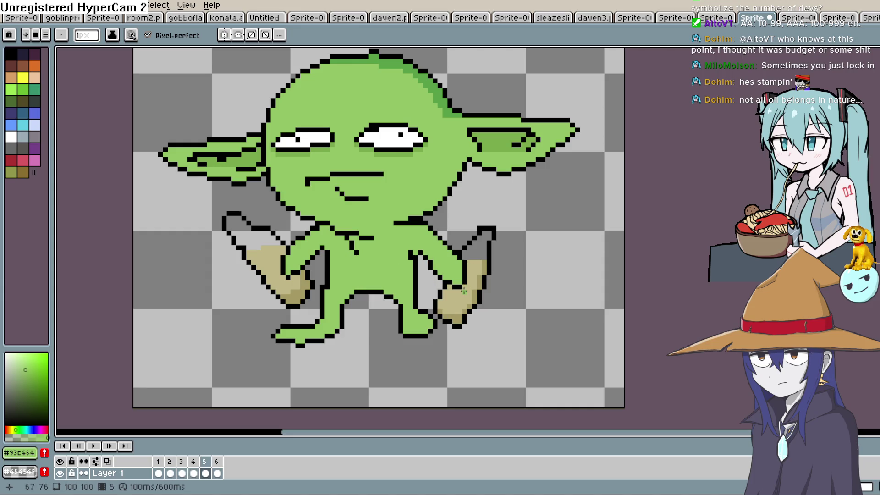
click(96, 449)
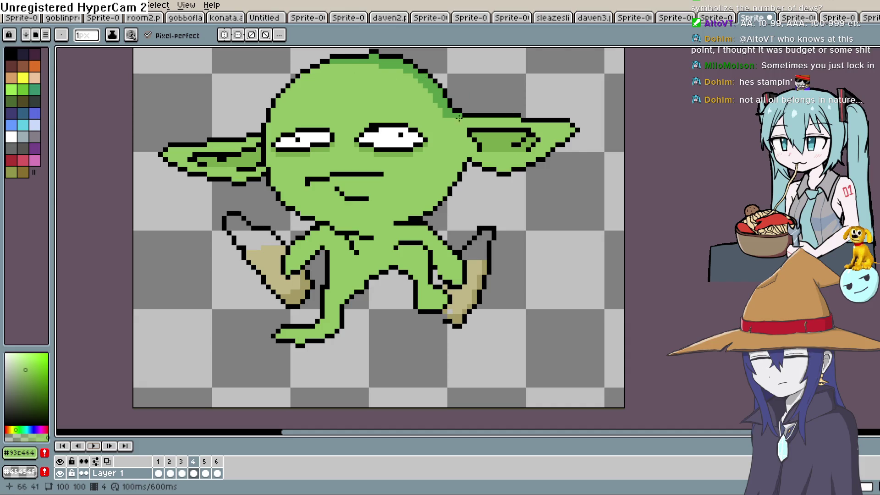
Sample the black outline and tan boot colours to touch up the leg with the Pencil.
key(i)
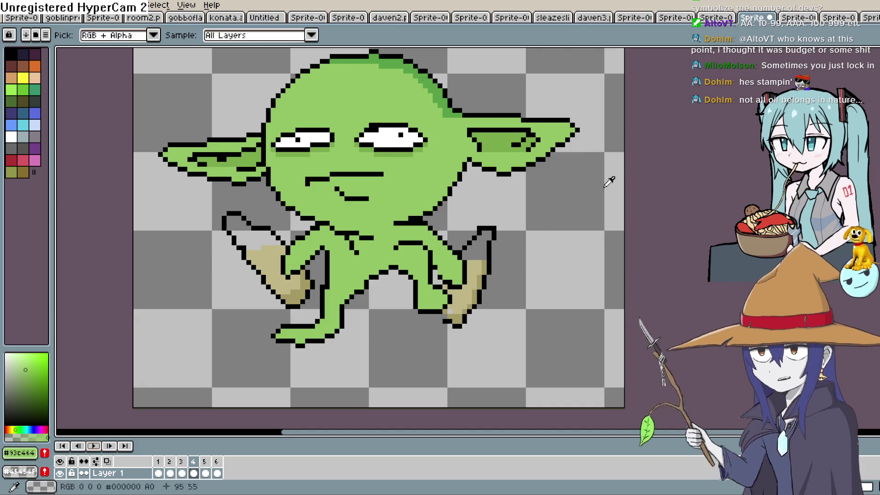
click(448, 314)
key(b)
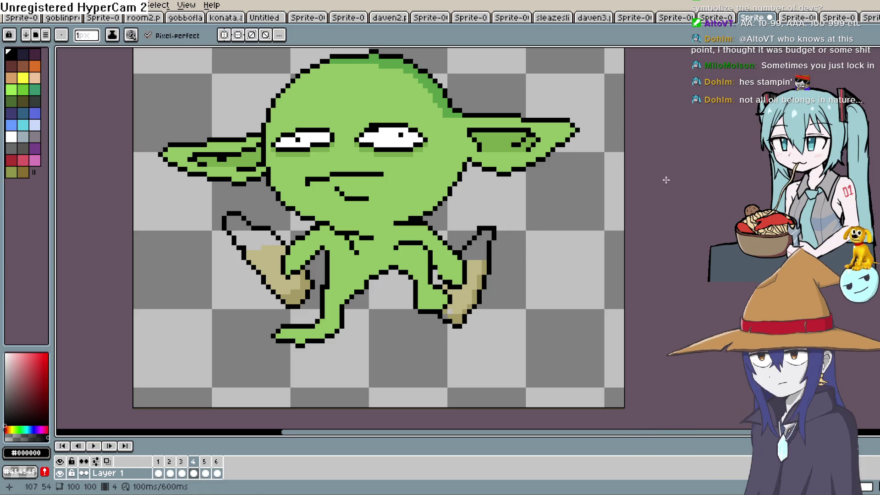
key(i)
click(465, 297)
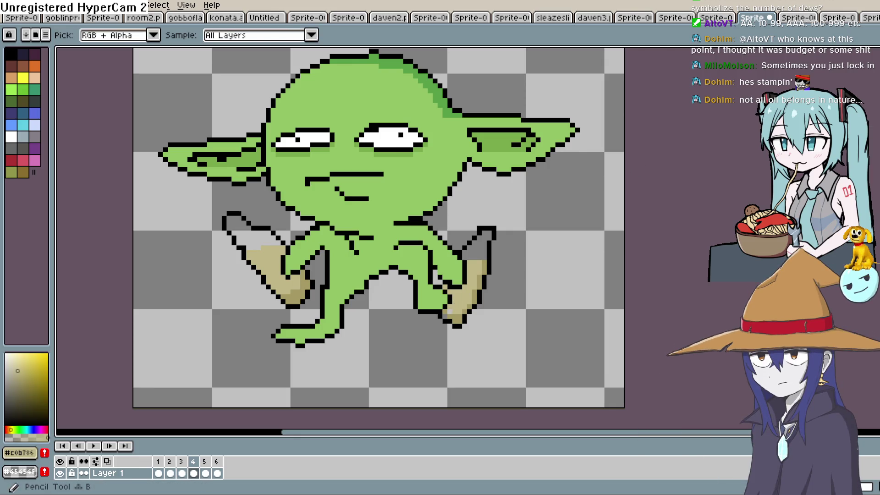
key(b)
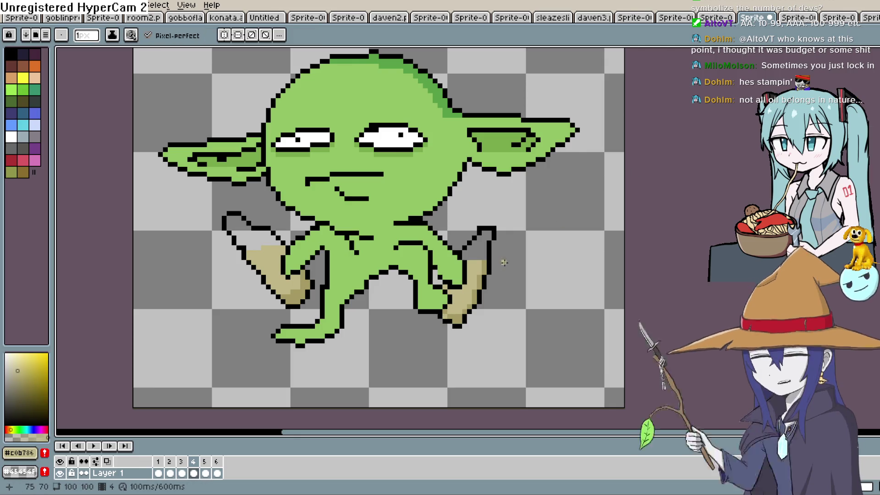
Step back to frame 3 and briefly preview the walk cycle.
key(Left)
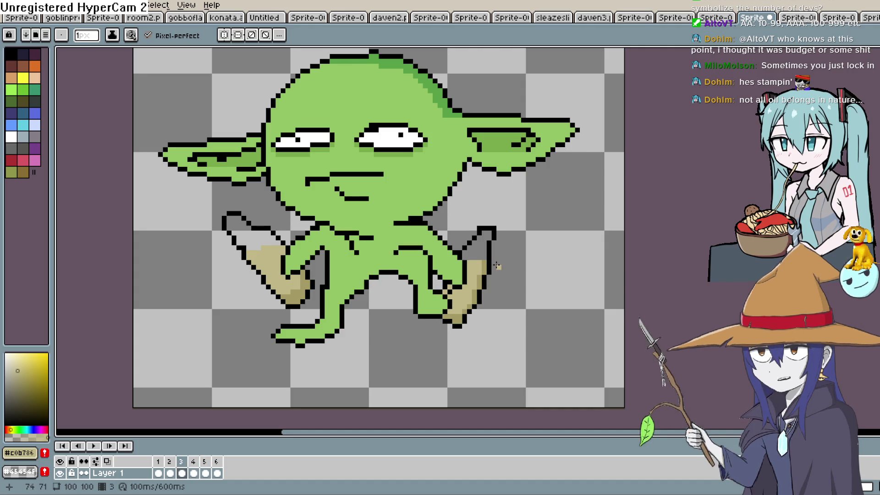
key(Return)
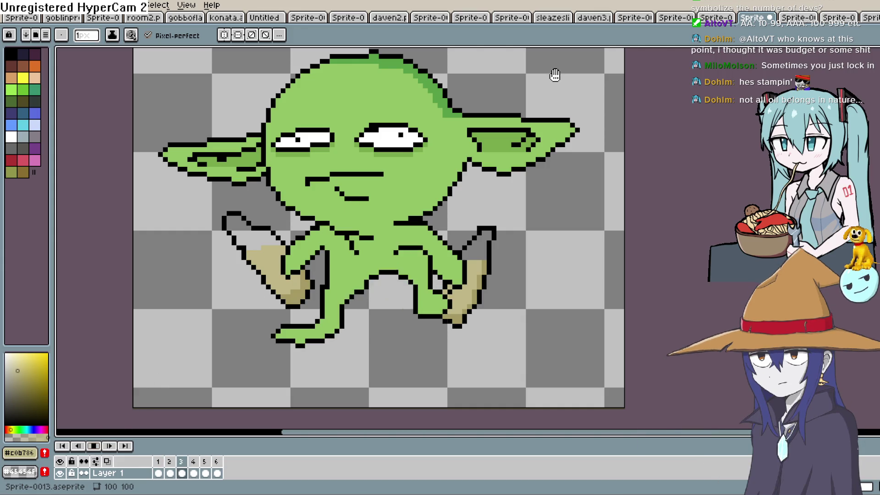
key(Return)
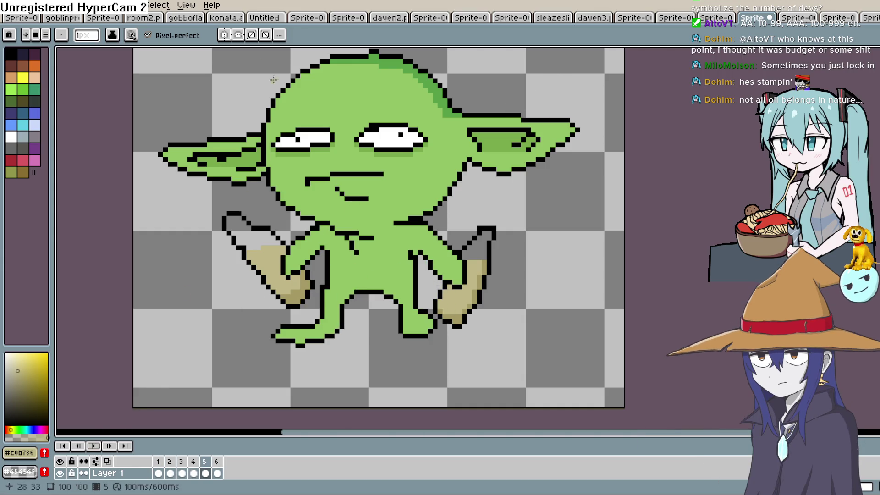
click(147, 7)
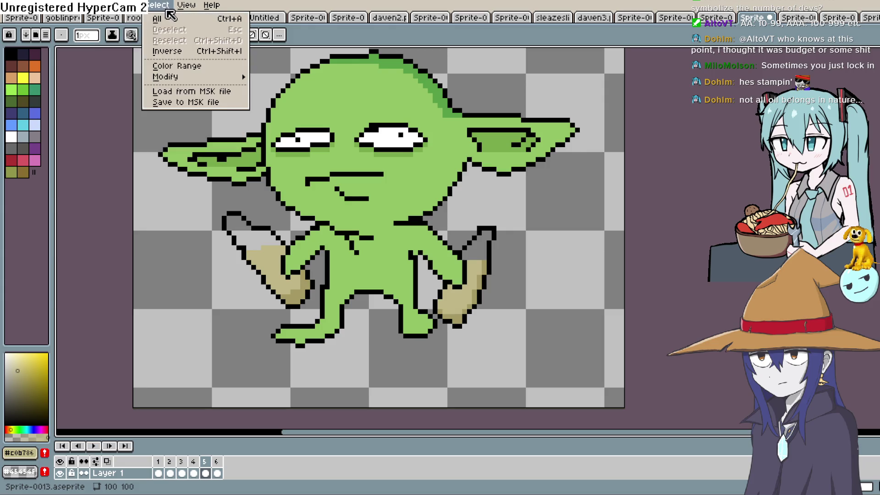
Choose an animation speed from the Frame > Playback menu.
mouse_move(193, 9)
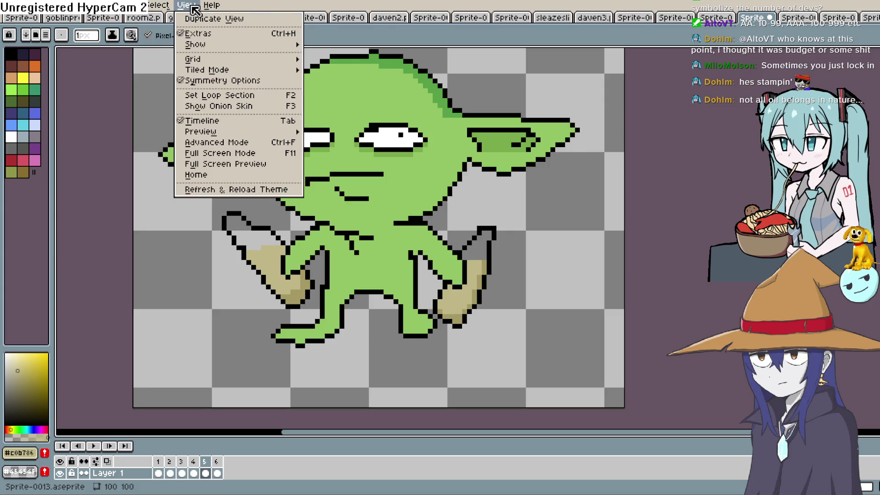
mouse_move(258, 133)
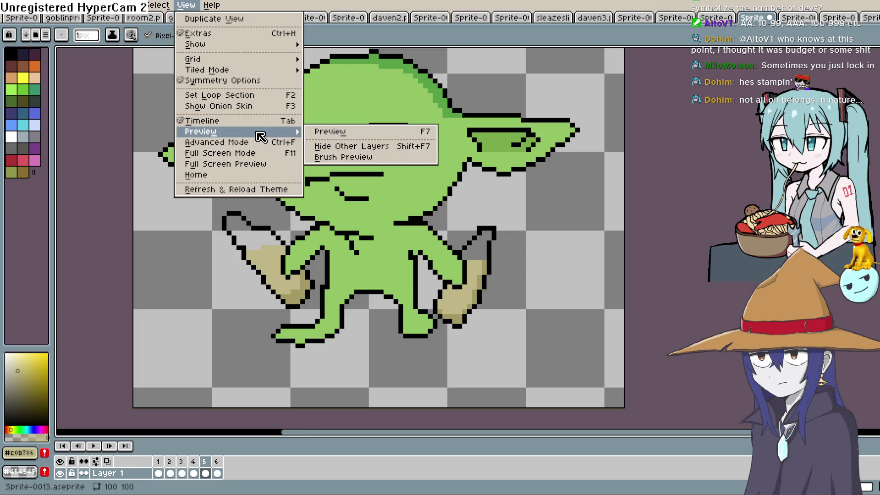
mouse_move(269, 61)
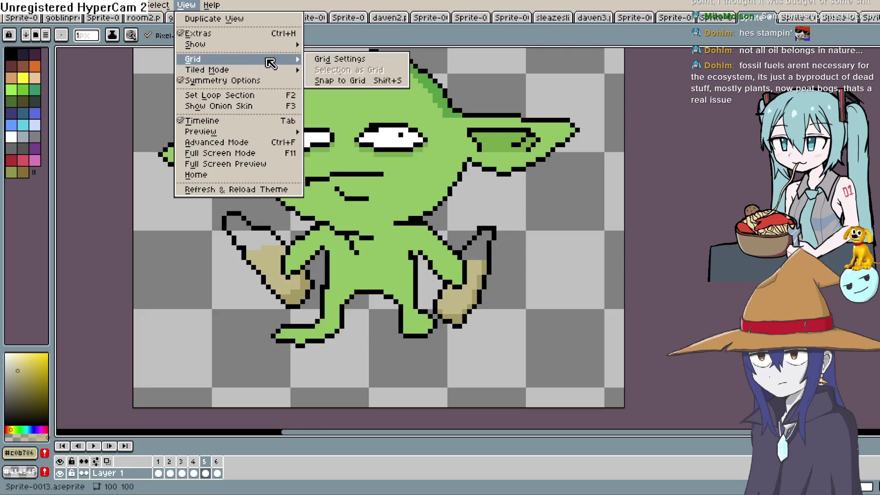
mouse_move(120, 6)
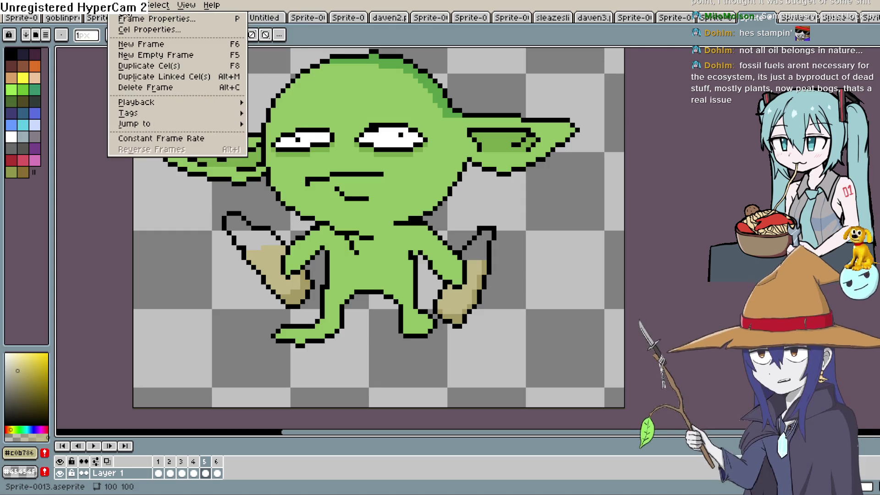
mouse_move(164, 105)
click(343, 151)
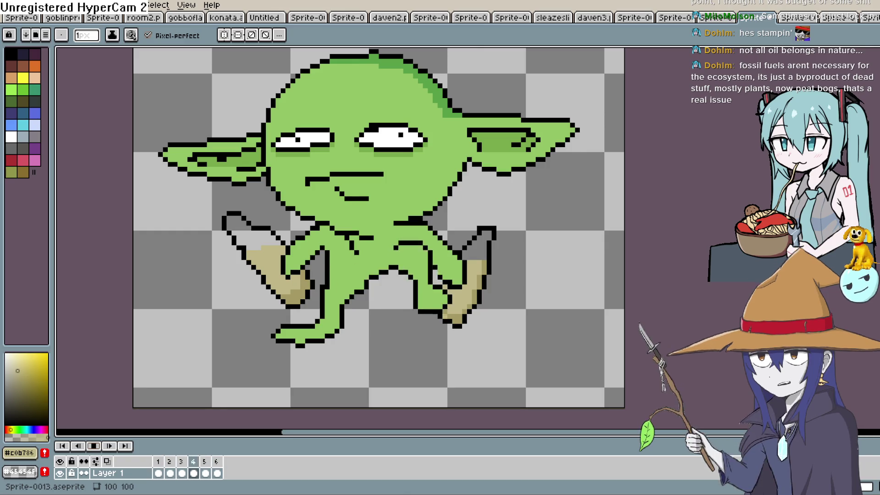
Step through the walk cycle from the first frame to frame 6.
click(64, 447)
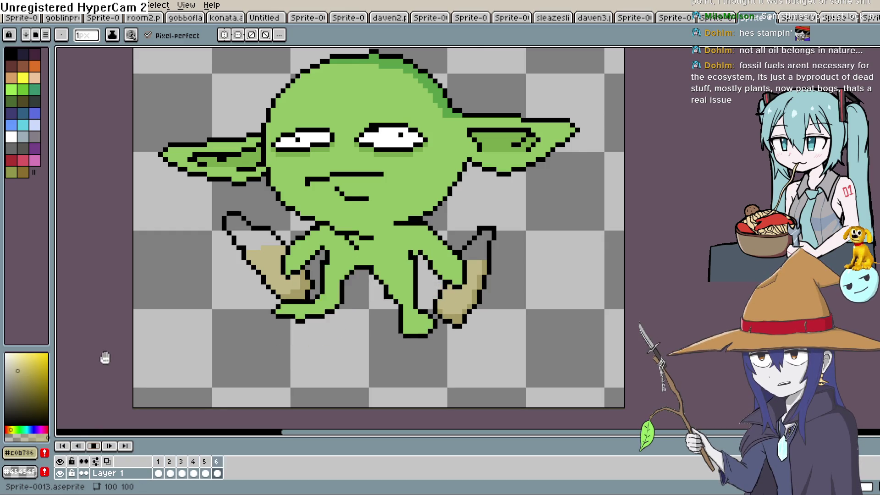
click(96, 447)
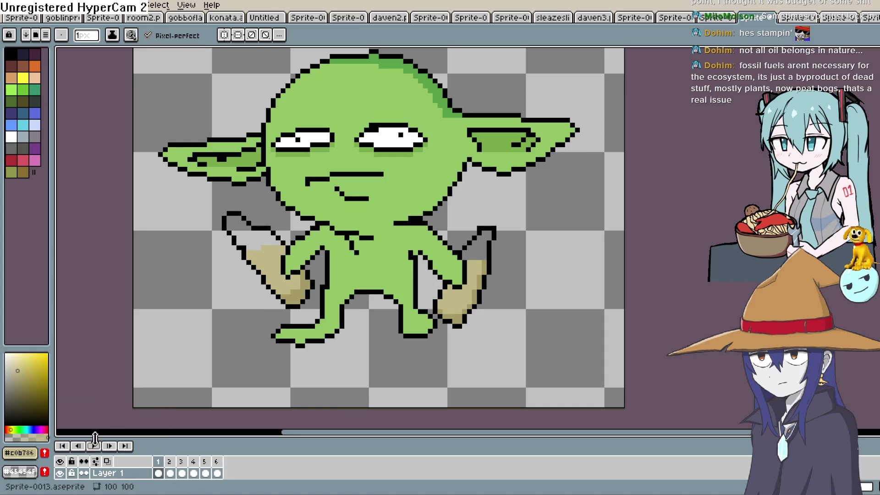
click(182, 474)
click(193, 473)
click(205, 473)
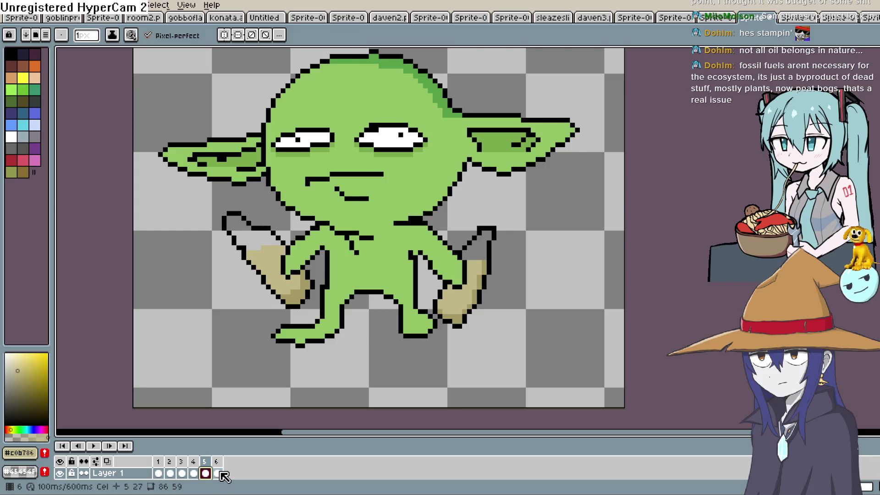
click(217, 474)
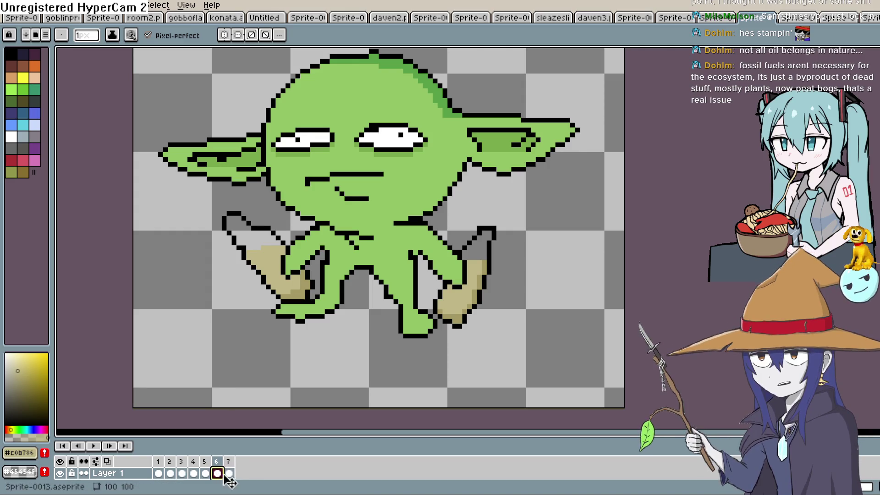
Add a seventh frame, then draw and clear an oval selection over the left leg.
key(alt+n)
key(shift+m)
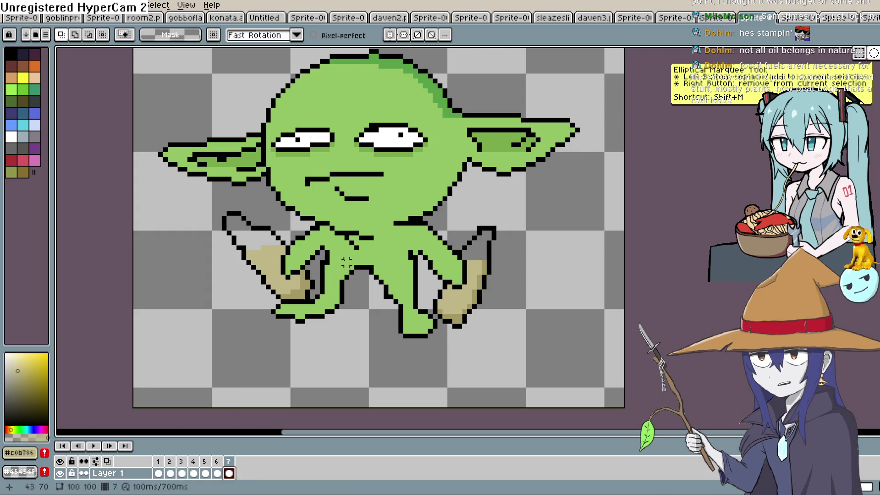
mouse_move(361, 271)
mouse_down()
mouse_move(348, 253)
mouse_move(260, 334)
mouse_up()
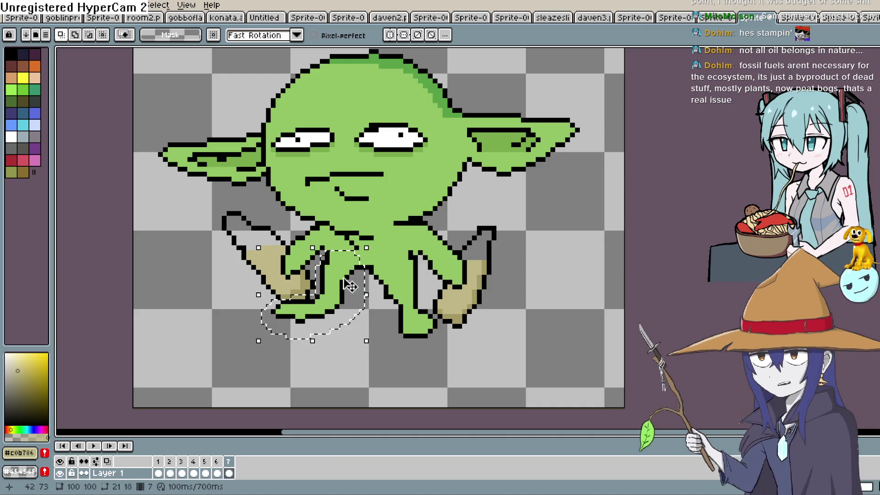
click(347, 285)
click(347, 346)
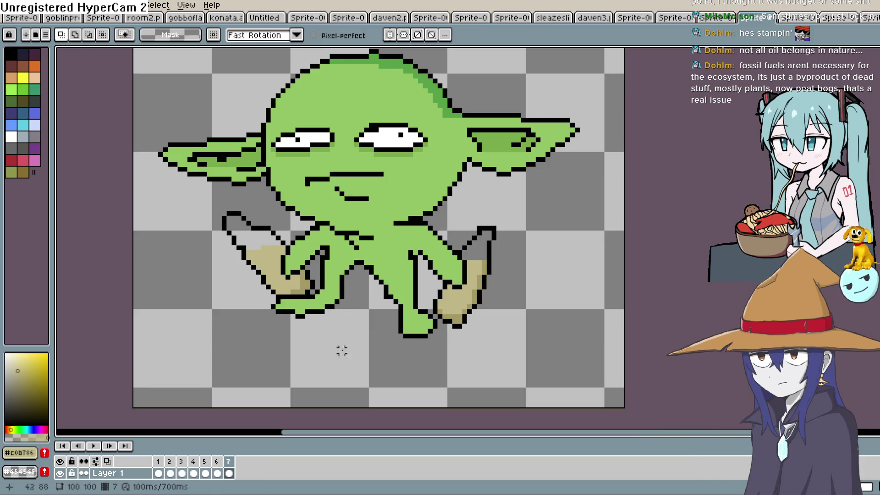
Delete the extra frame so six frames remain.
click(175, 472)
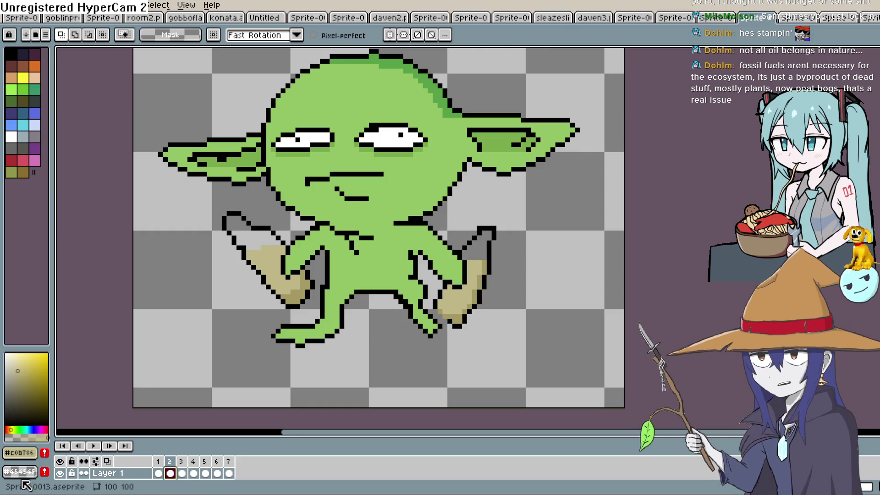
right_click(171, 463)
click(205, 458)
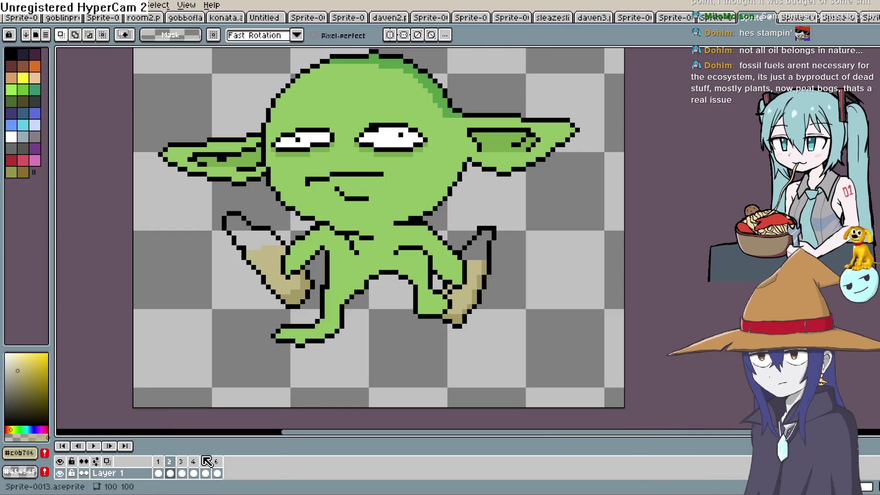
Play the six-frame walk, then inspect the leg poses on frames 2, 4 and 6.
click(95, 446)
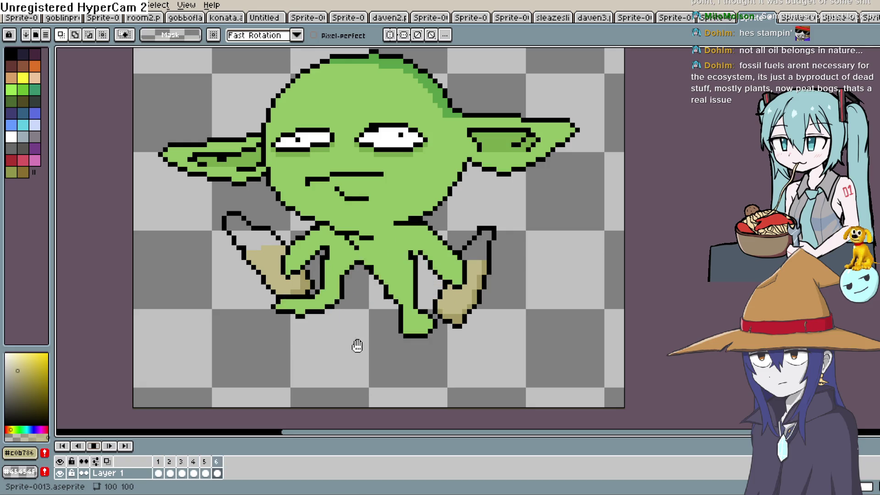
click(94, 446)
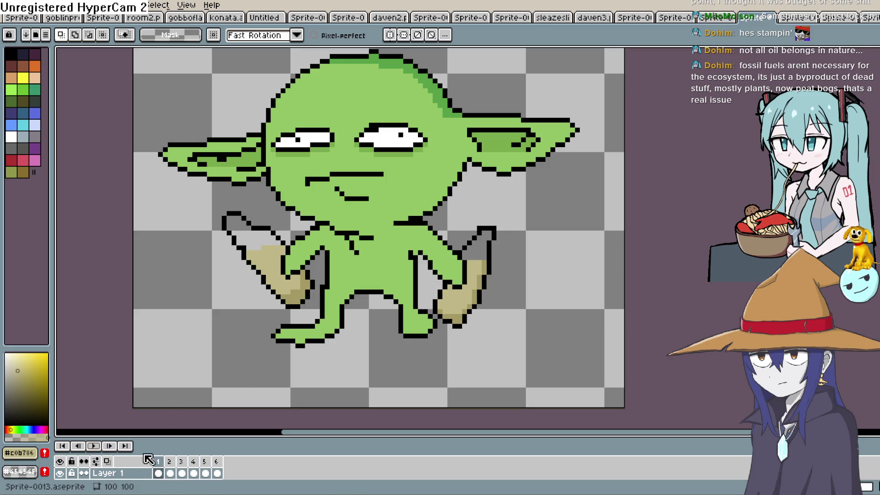
click(170, 473)
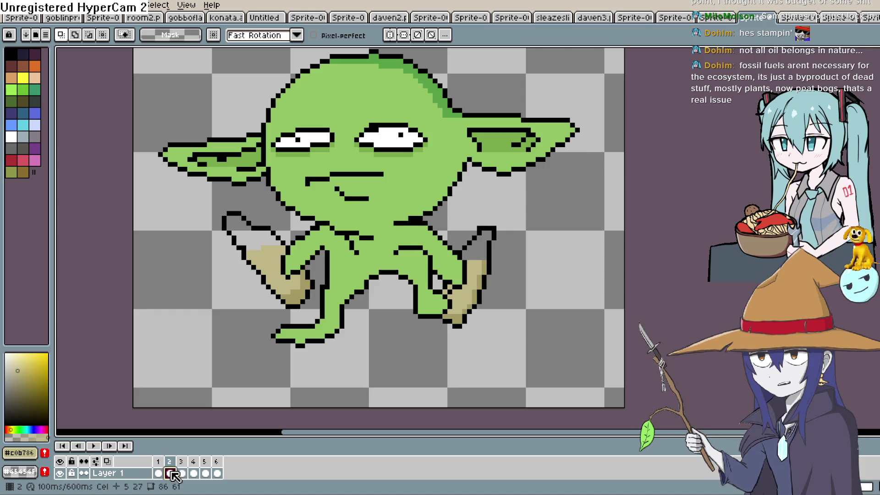
click(197, 473)
click(217, 473)
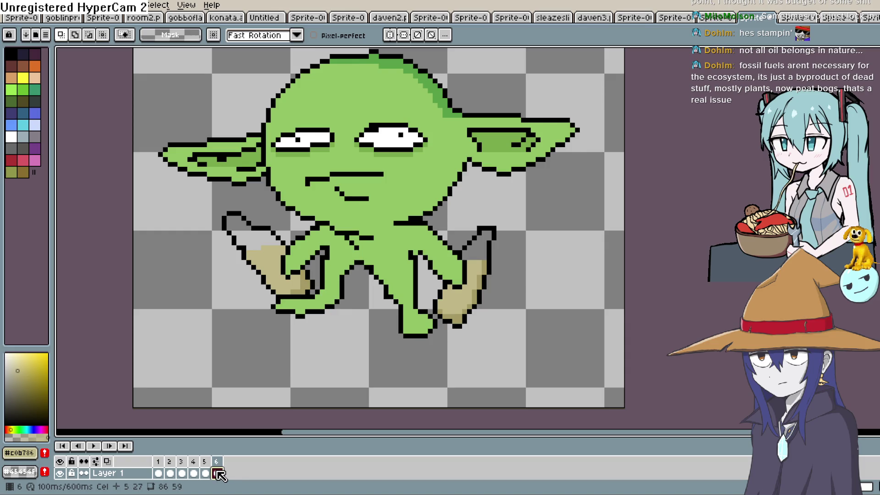
click(170, 473)
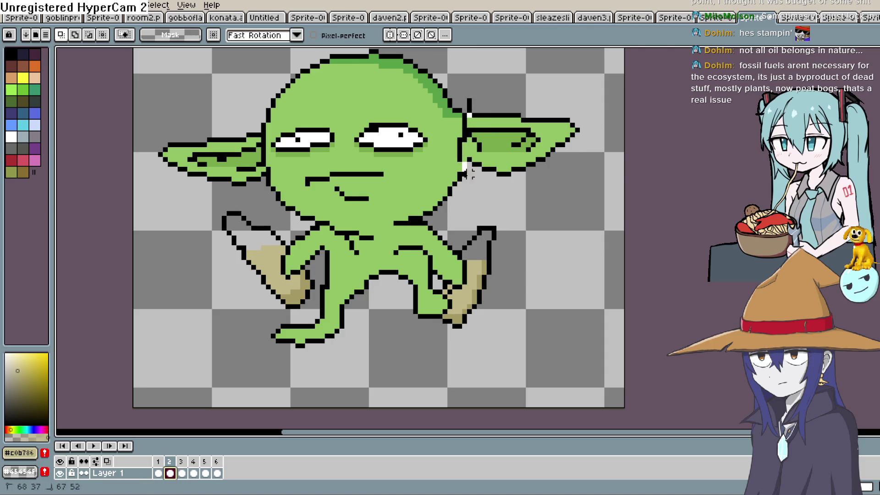
Lasso the right ear on frame 2, nudge it up and one pixel left, and commit.
mouse_move(579, 168)
mouse_down()
mouse_move(472, 106)
mouse_move(470, 113)
mouse_up()
key(Up)
drag(576, 138, 570, 138)
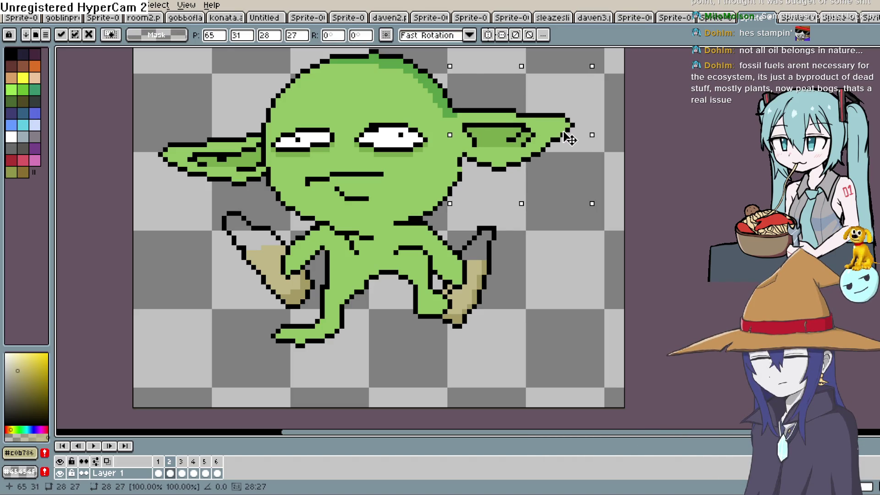
click(553, 252)
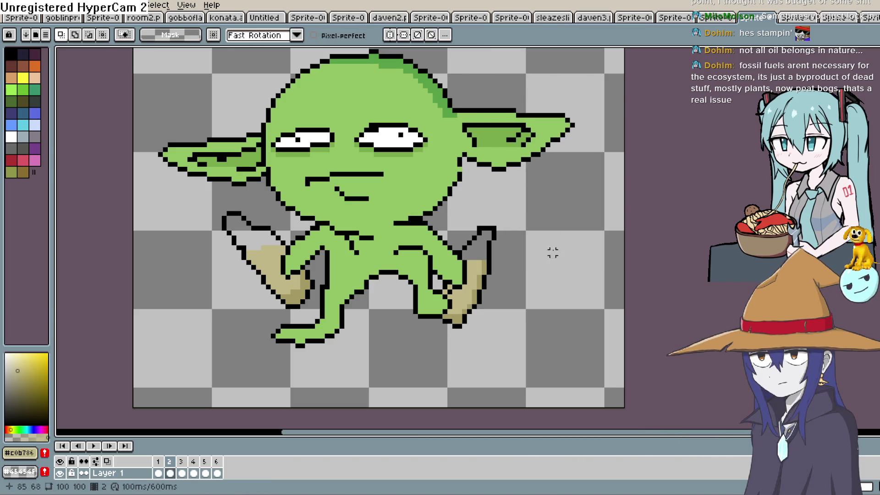
Reselect frame 2's right ear, raise it one more pixel, and play the walk to check the bob.
double_click(193, 473)
click(568, 224)
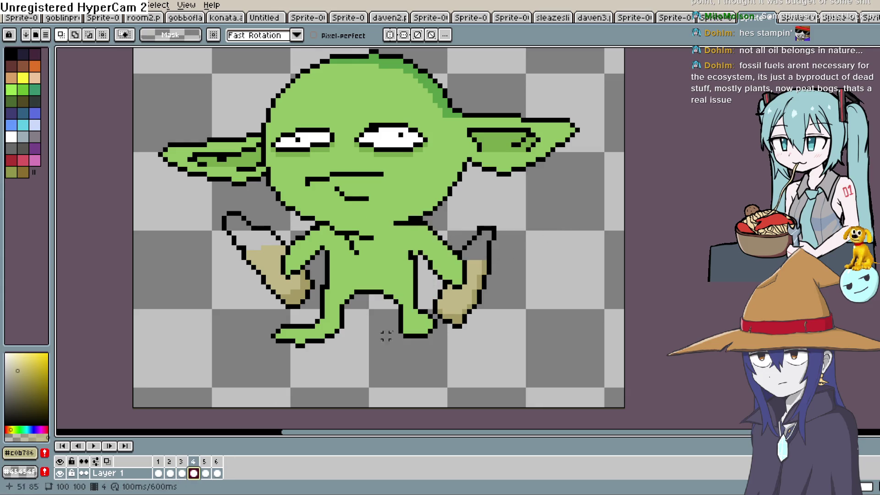
click(170, 473)
key(ctrl+shift+d)
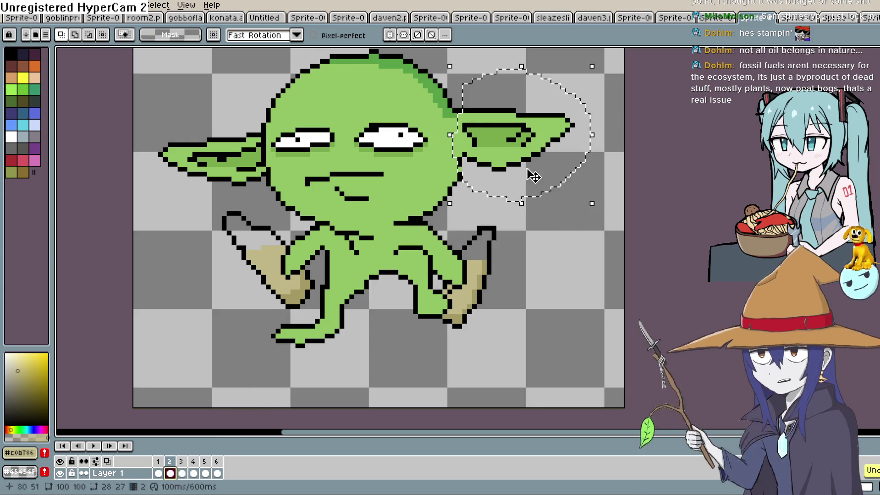
drag(541, 159, 541, 157)
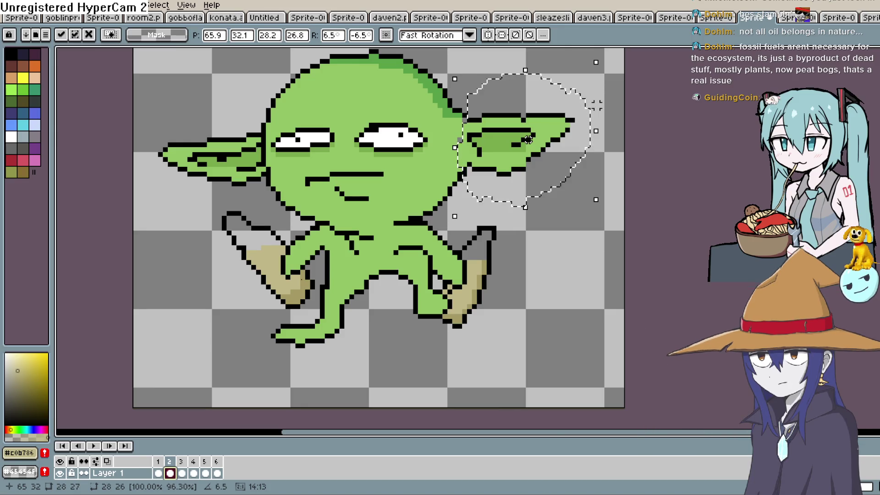
click(93, 446)
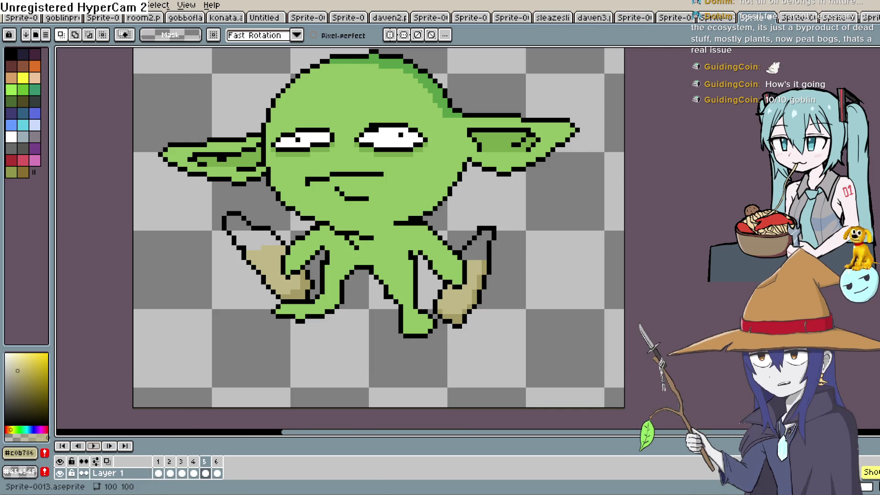
key(alt+Tab)
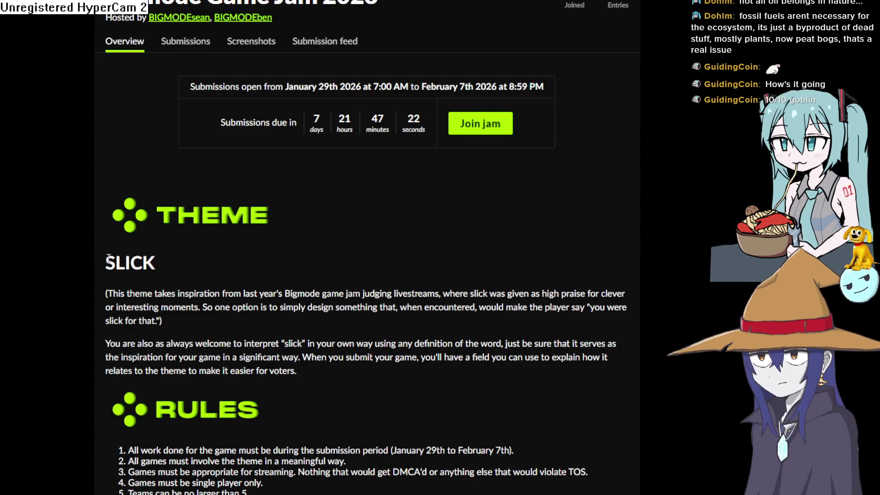
Highlight and then deselect the SLICK theme description on the Bigmode Game Jam page.
mouse_move(169, 269)
mouse_down()
mouse_move(283, 295)
mouse_move(415, 307)
mouse_up()
click(325, 343)
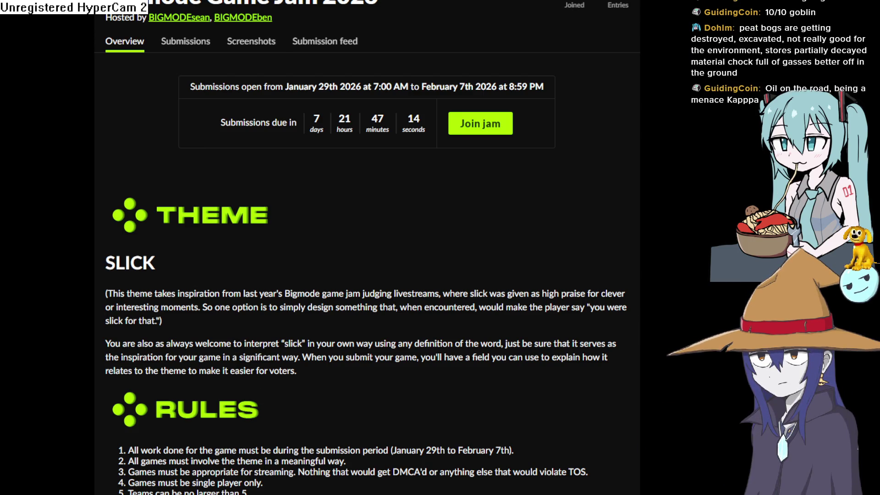
Relaunch the game preview and walk the goblin in all eight directions, dropping oil puddles.
key(alt+Tab)
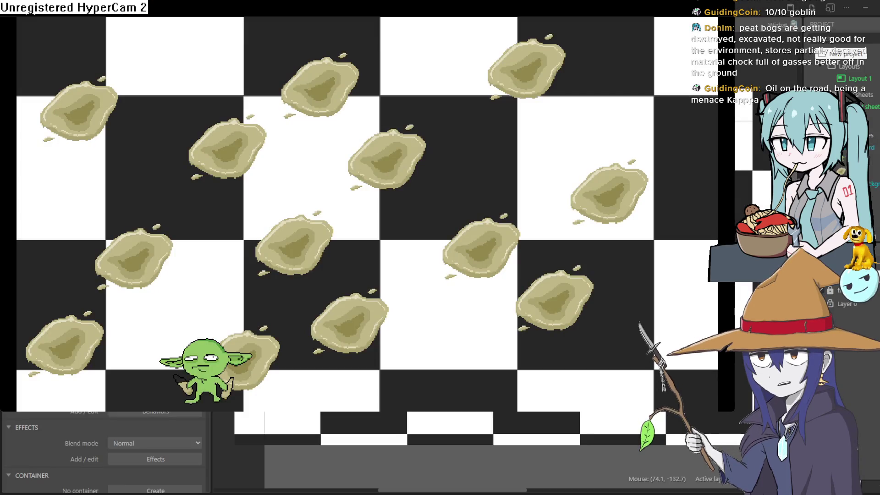
key(alt+F4)
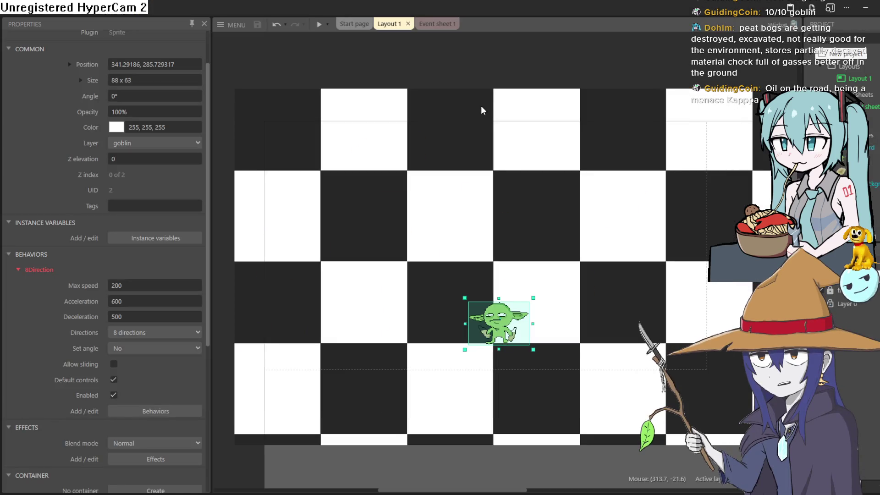
click(316, 25)
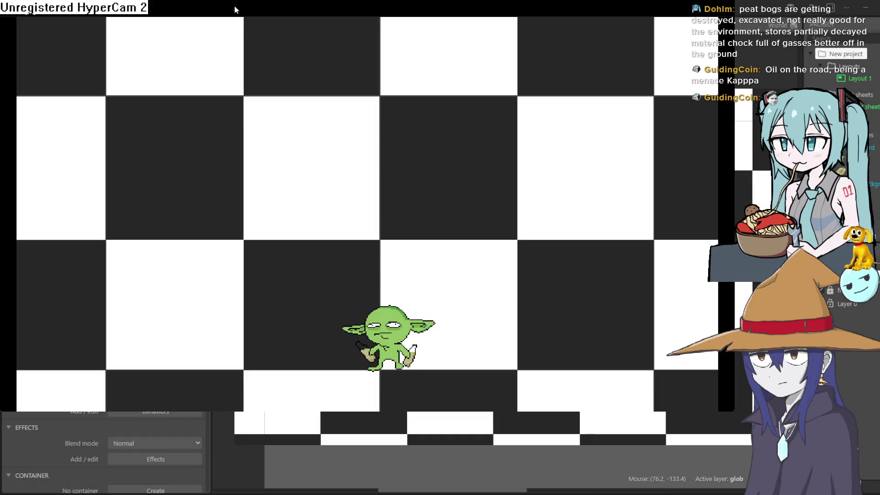
key(Left)
key(Up)
key(Right)
key(Up)
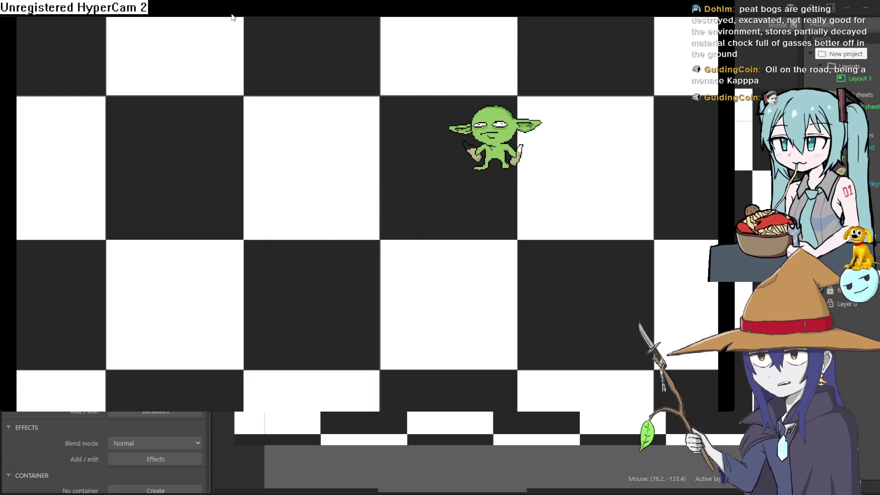
key(Left)
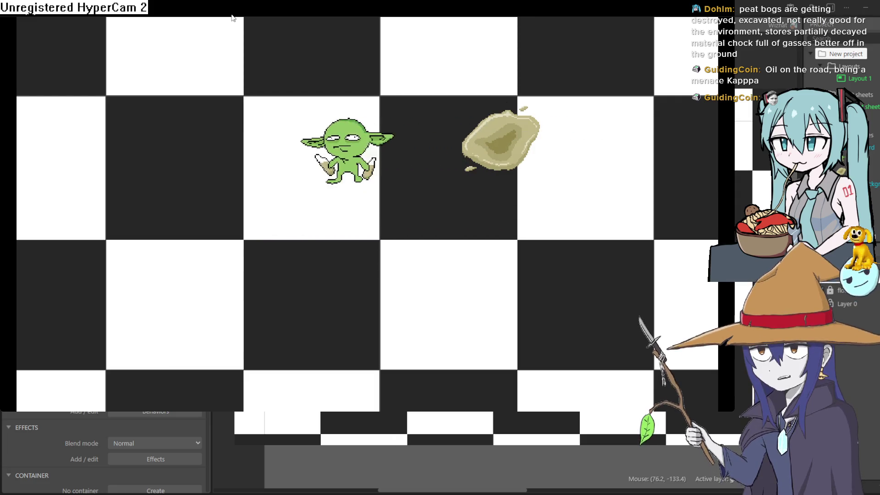
key(Down)
key(Right)
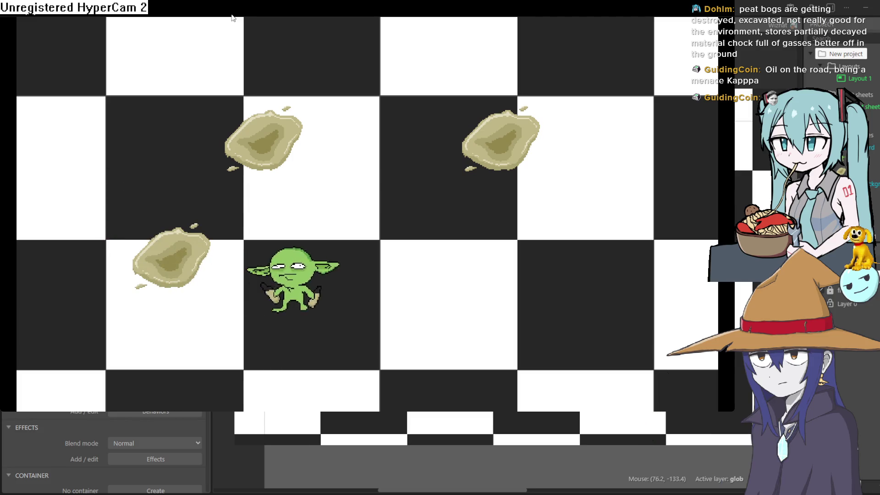
key(Up)
key(Down)
key(Left)
key(Up)
key(Right)
key(Up)
key(Left)
key(Down)
key(Left)
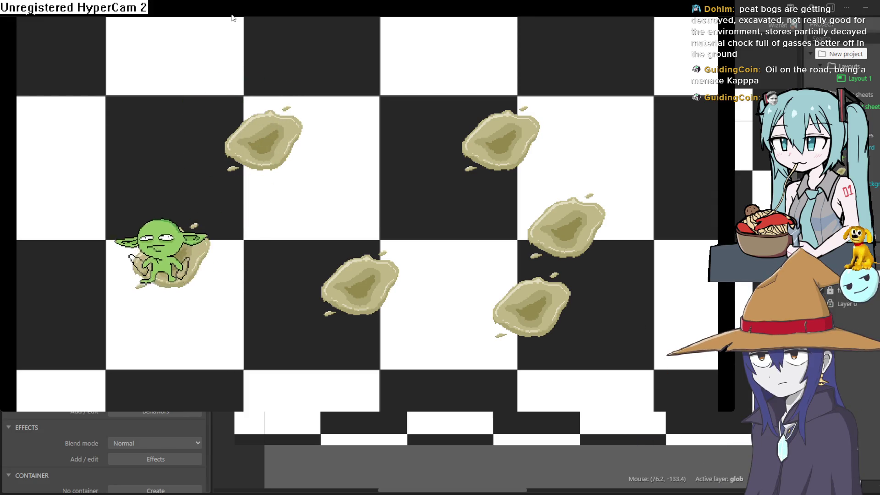
key(Right)
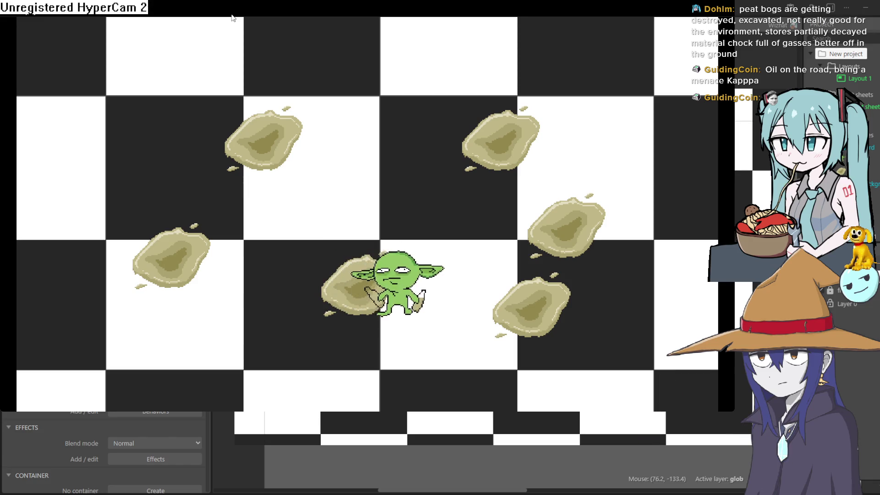
key(Left)
key(Up)
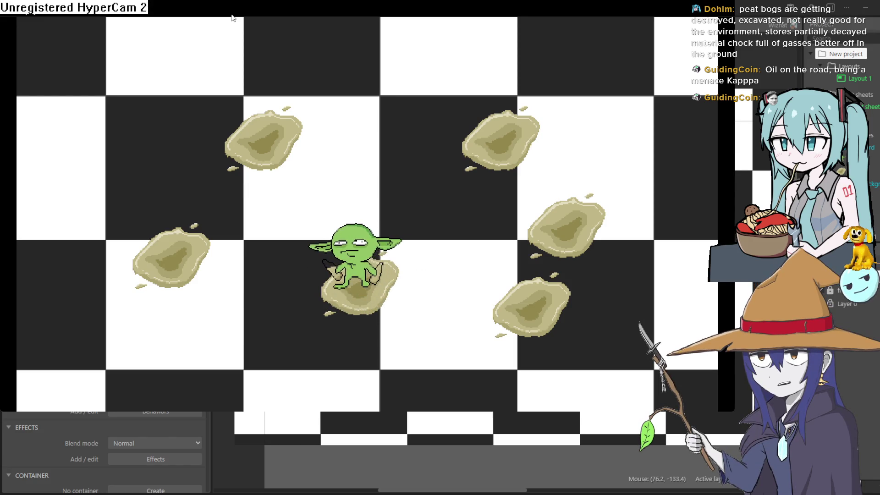
key(Left)
key(Up)
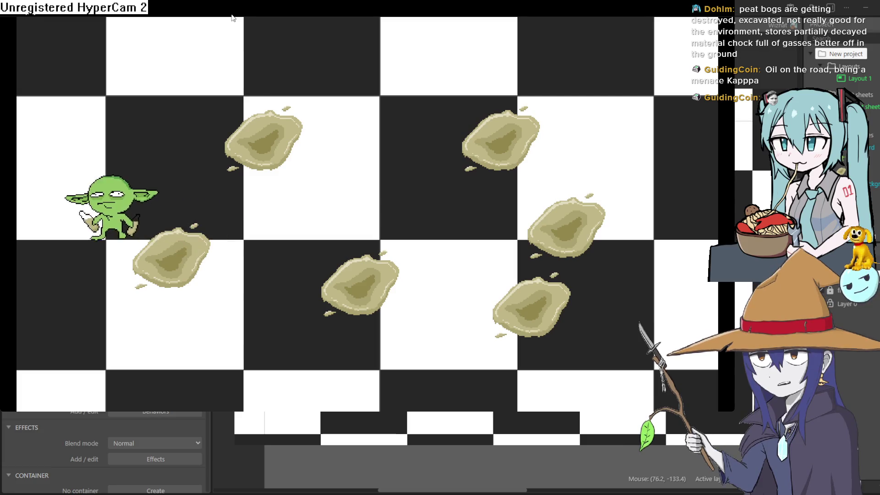
key(Right)
key(Down)
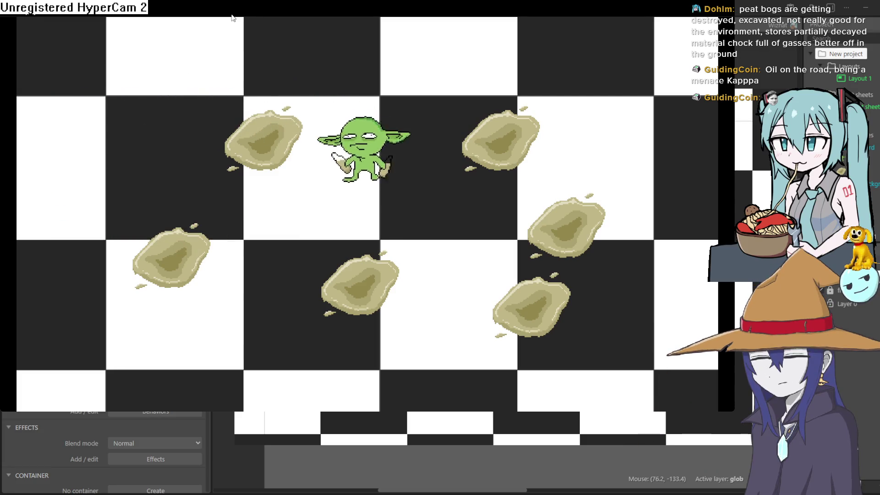
key(Down)
key(Right)
key(Up)
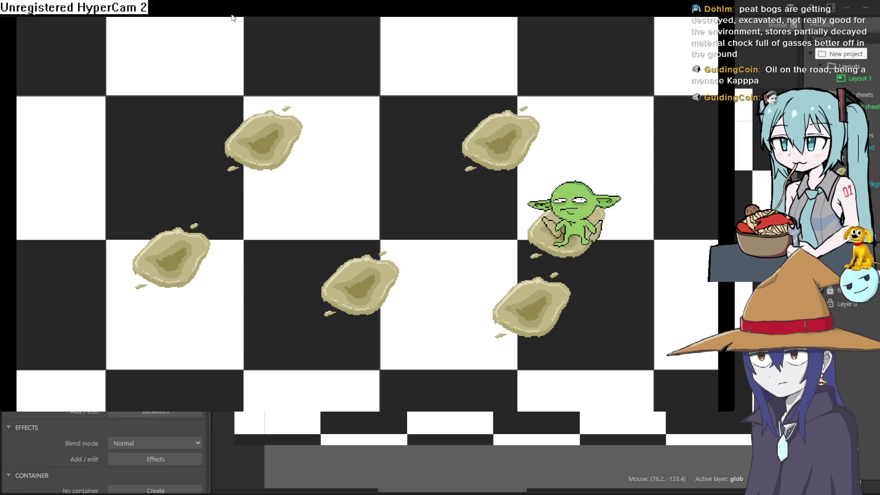
key(Left)
key(Left)
key(Up)
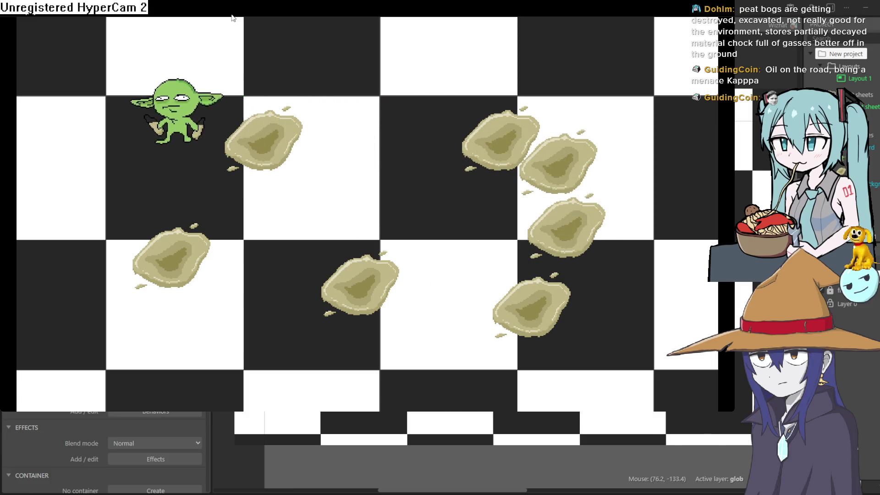
key(Down)
key(Right)
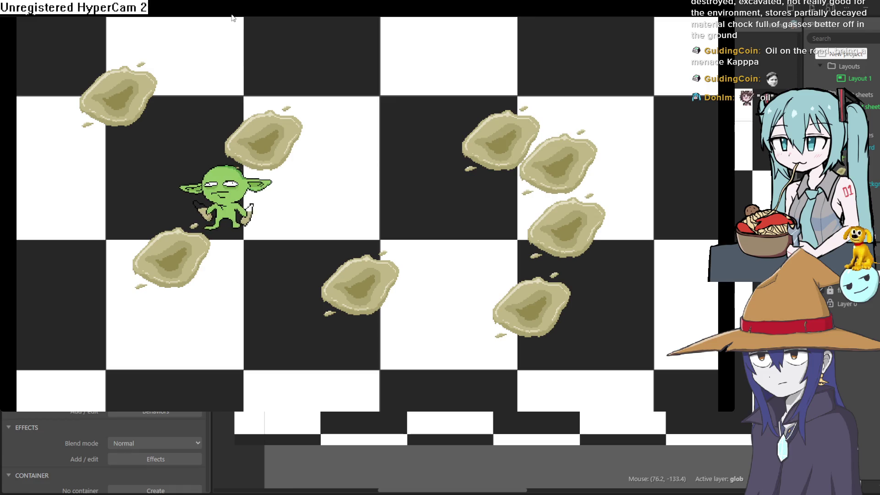
key(Up)
key(Up)
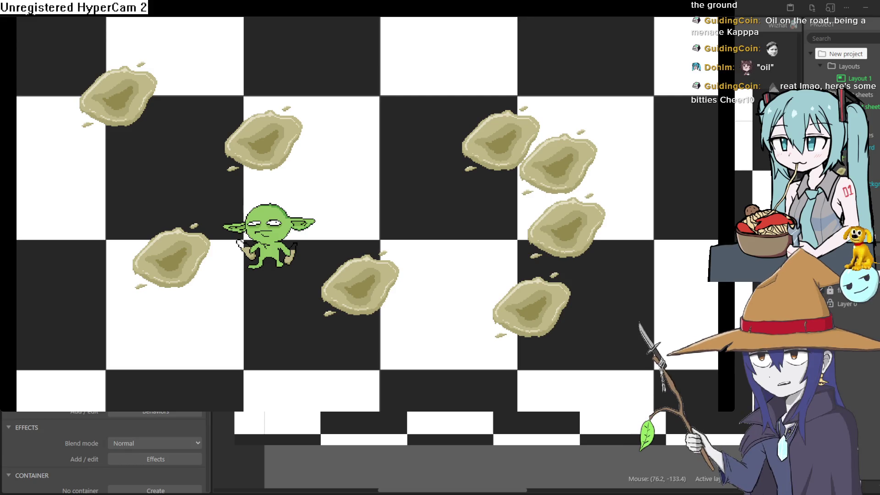
Keep steering the goblin diagonally around the room leaving new puddles, then close the preview.
key(Right)
key(Up)
key(Up)
key(Right)
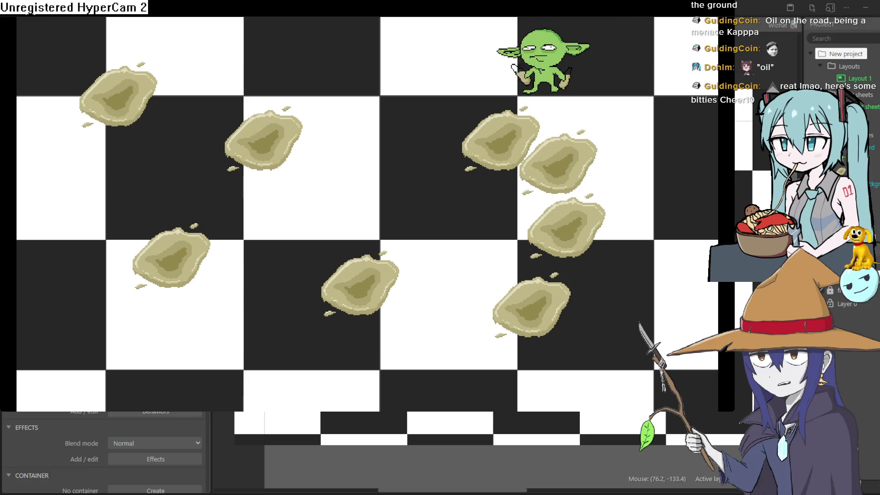
key(Down)
key(Left)
key(Down)
key(Up)
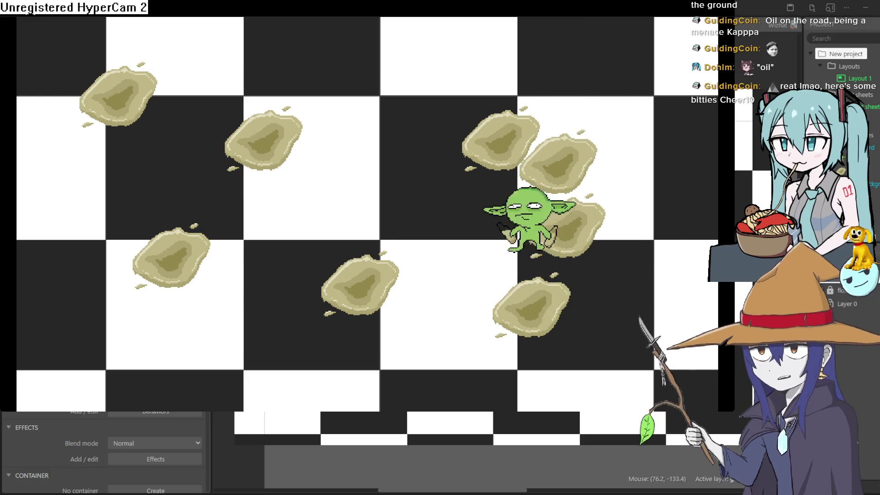
key(Up)
key(Left)
key(Down)
key(Right)
key(Up)
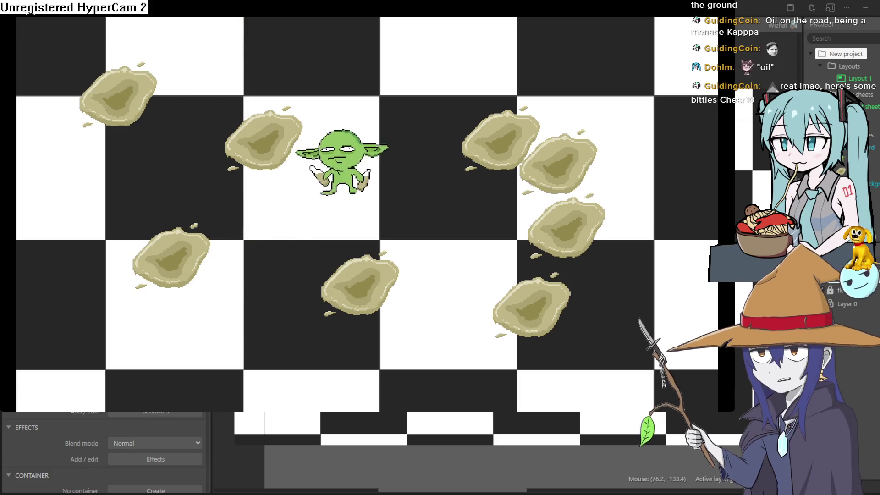
key(Right)
key(Down)
key(Right)
key(Down)
key(Left)
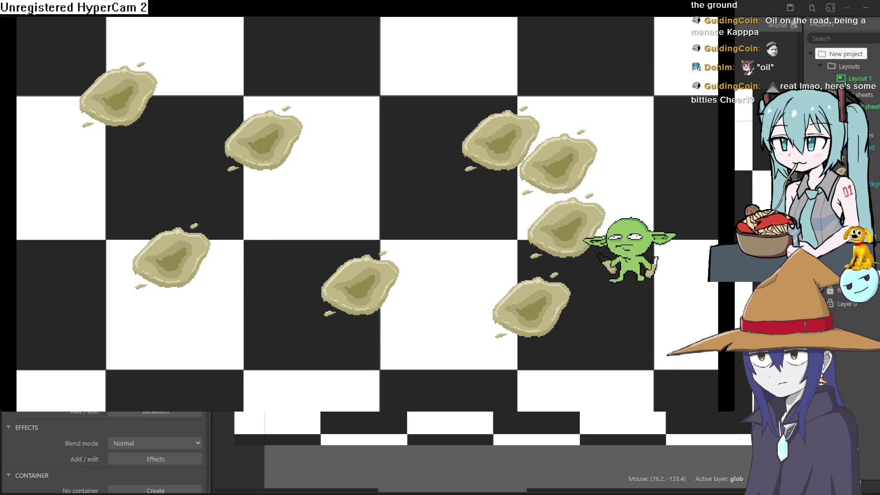
key(Up)
key(Left)
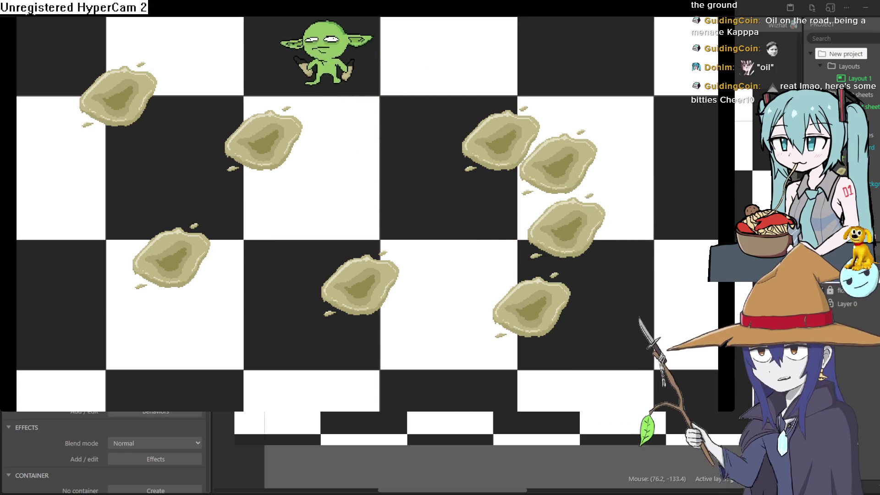
key(Down)
key(Down)
key(Left)
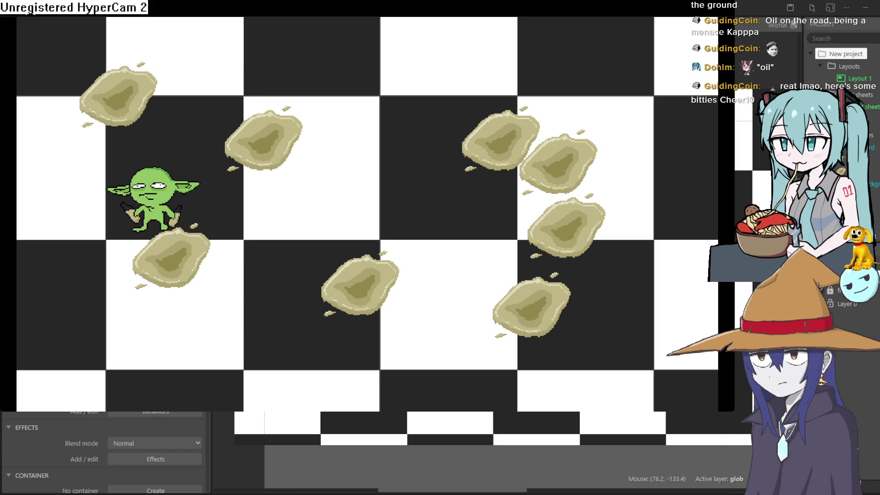
key(Right)
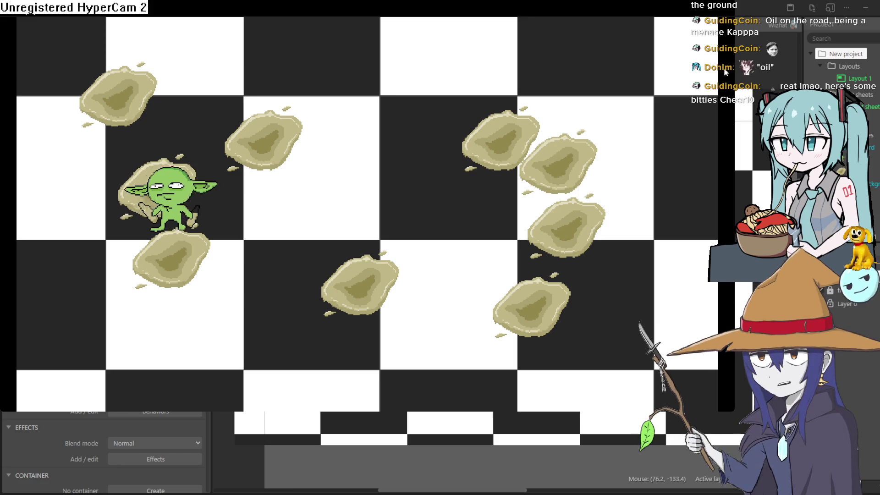
key(Right)
key(alt+F4)
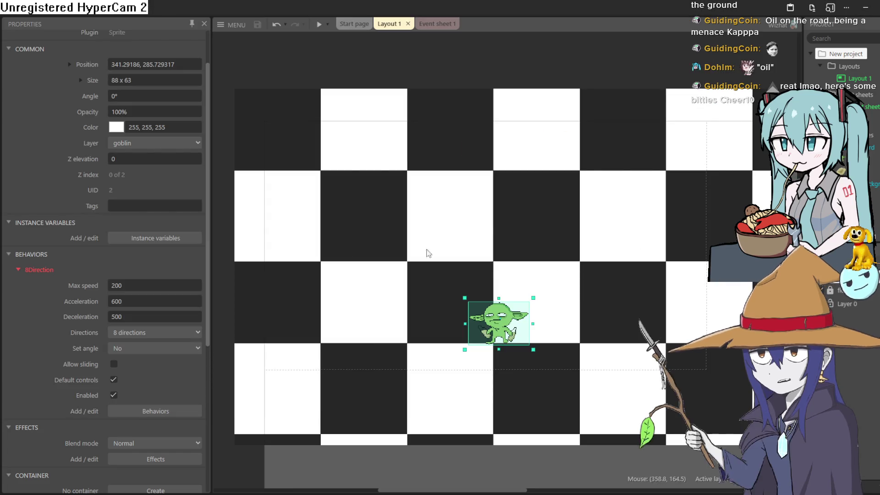
key(alt+Tab)
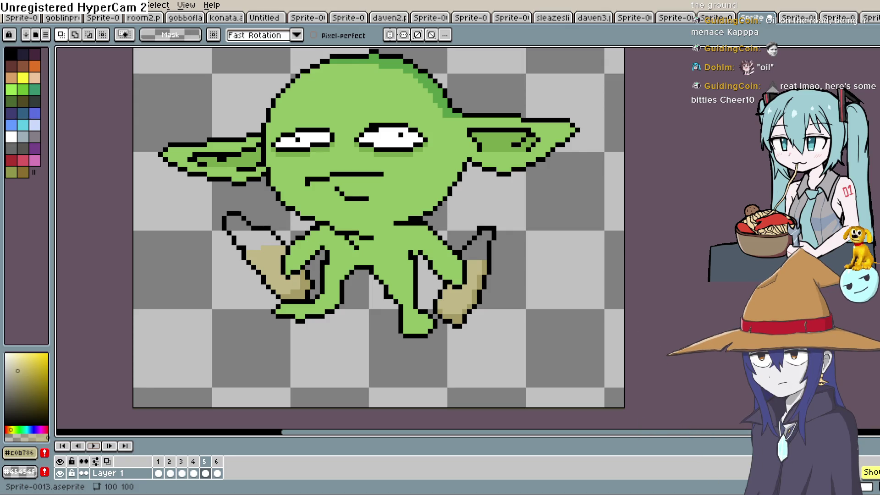
Play and stop the six-frame walk, then inspect frames 2, 4 and 5 individually.
key(alt+Tab)
key(alt+Tab)
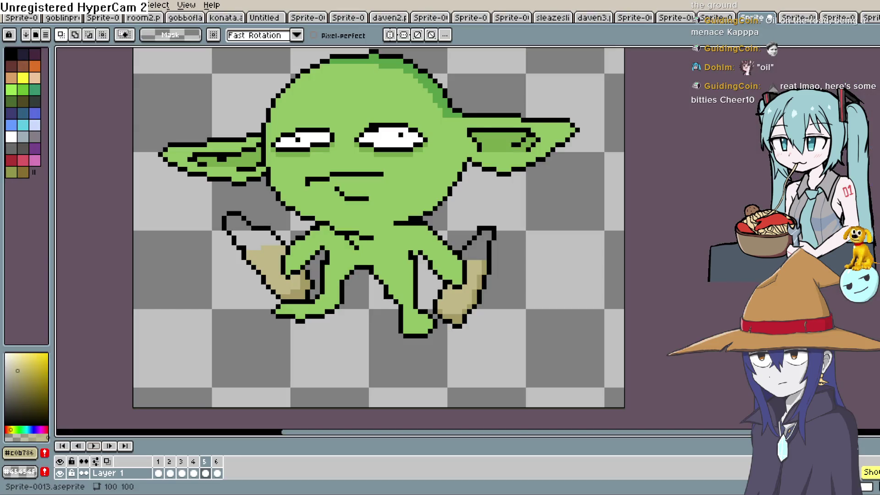
click(94, 445)
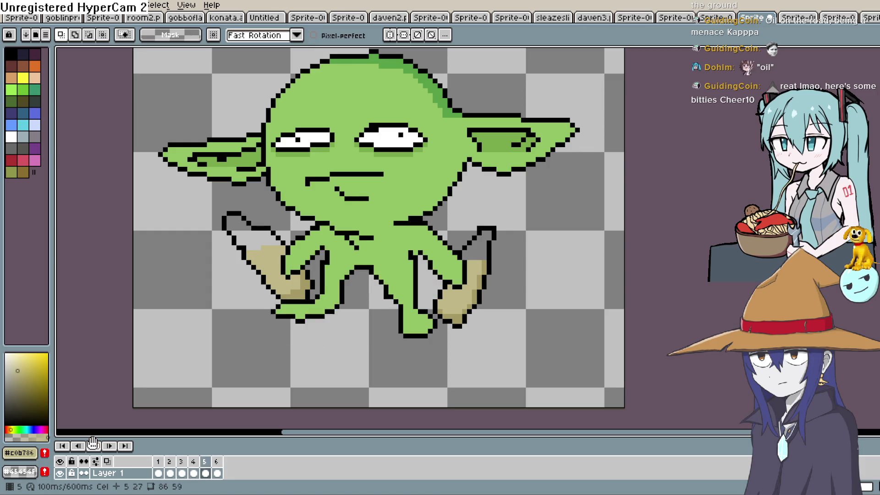
click(93, 444)
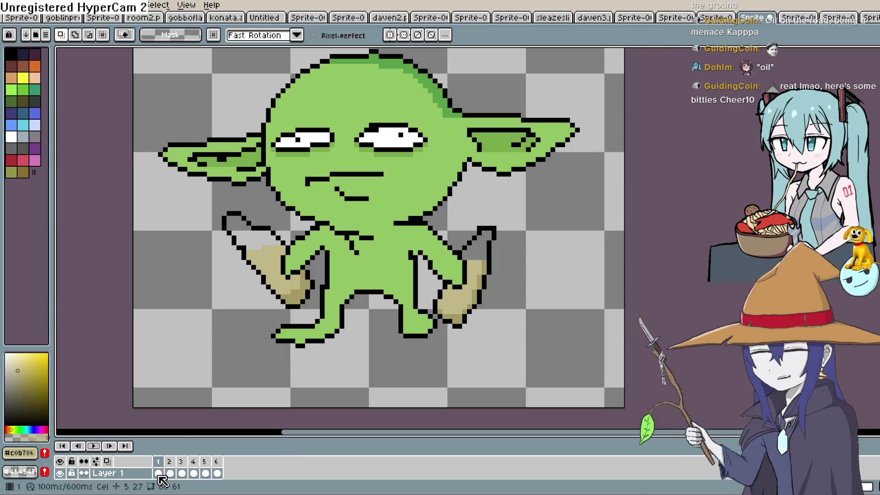
click(174, 475)
click(193, 473)
click(204, 461)
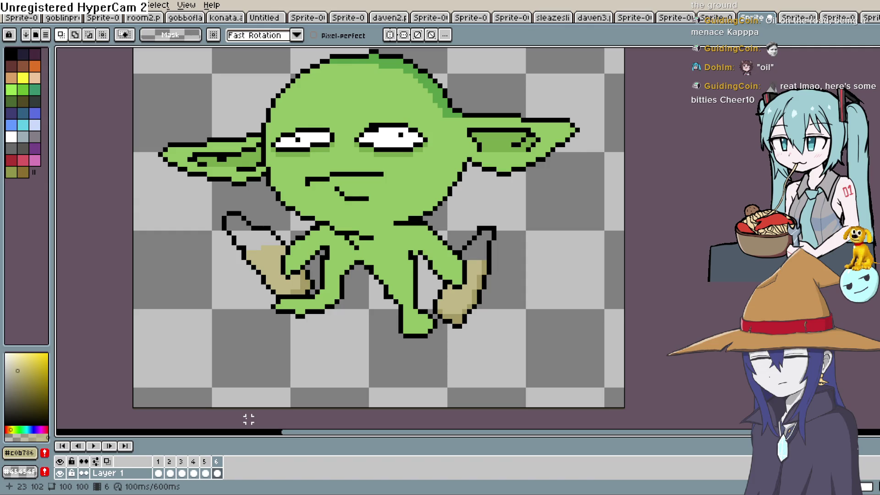
key(Right)
key(Right)
key(Right)
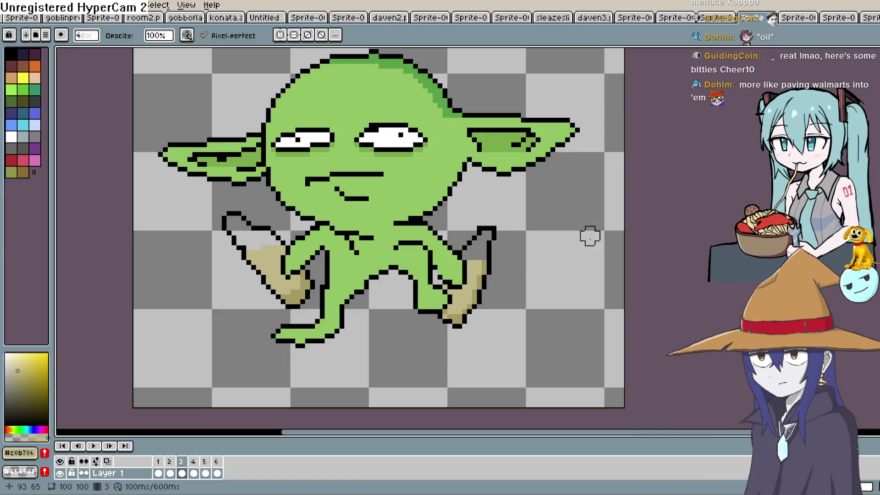
Switch from Pencil (B) to Eyedropper (I), then glance at Construct 3 and minimise it.
key(b)
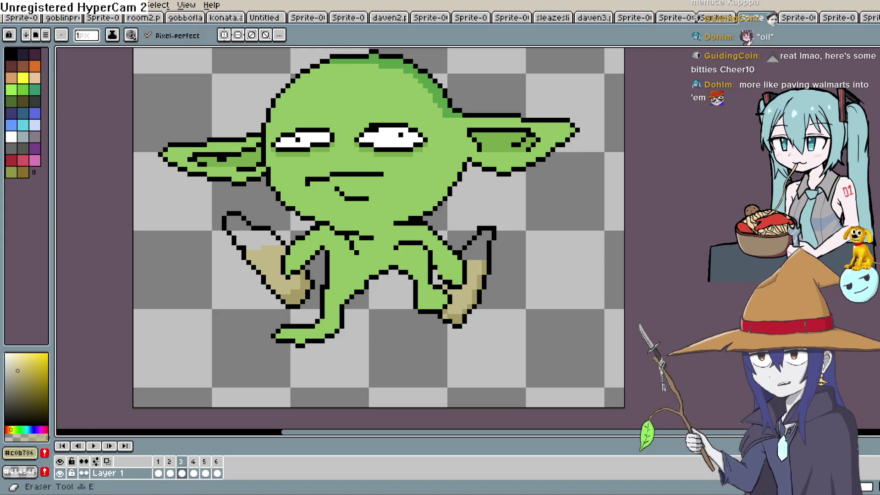
key(i)
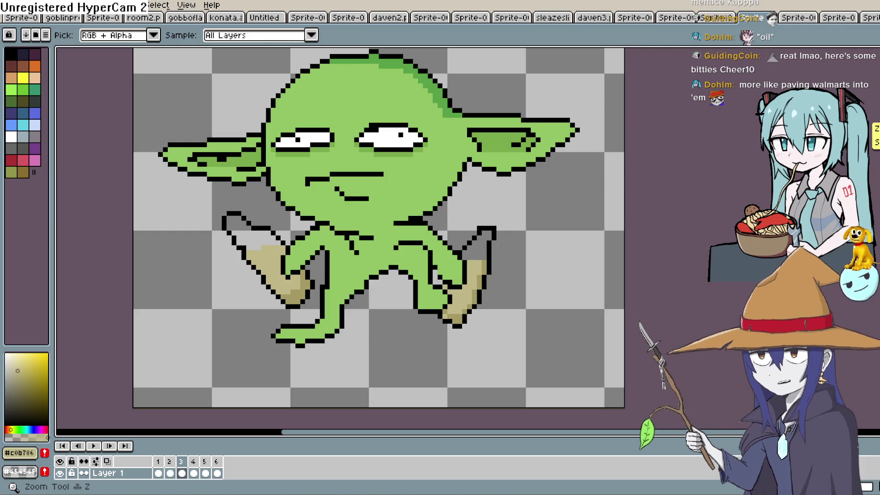
key(alt+Tab)
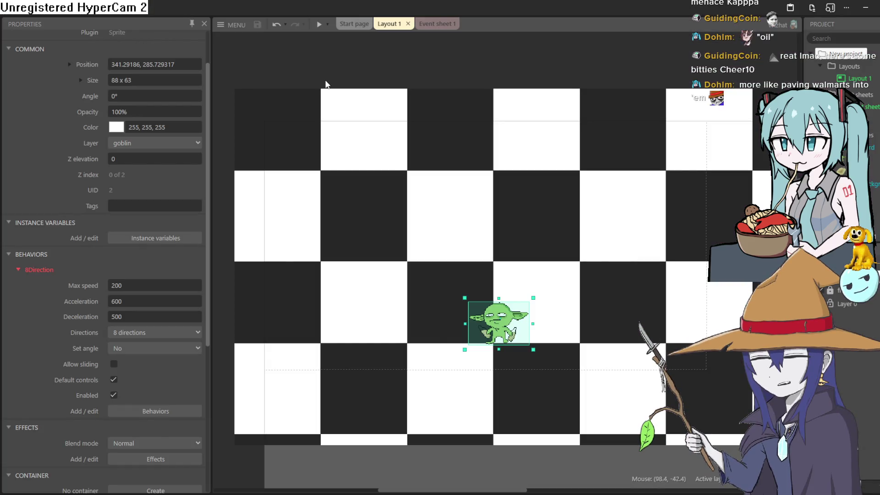
click(863, 11)
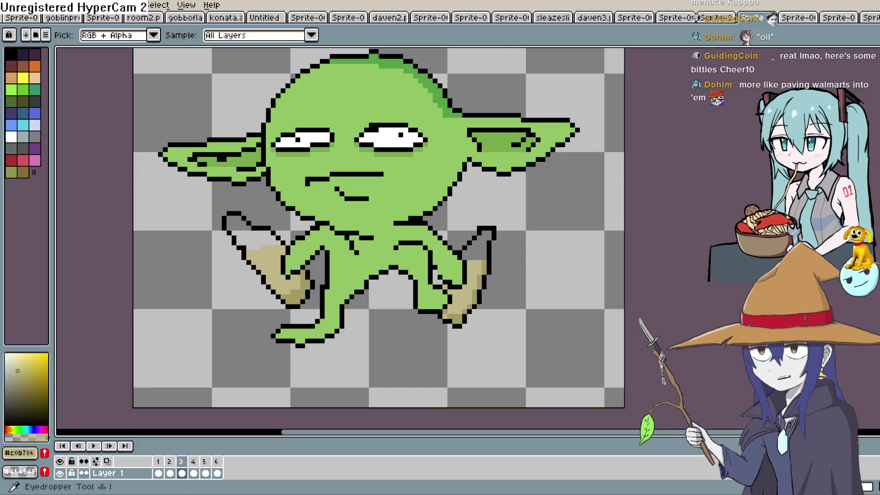
key(b)
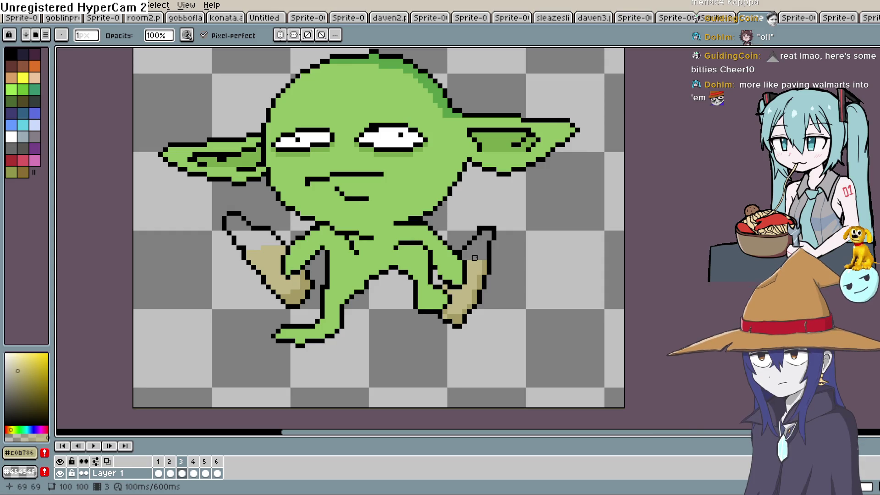
key(Left)
key(Left)
key(Left)
key(Left)
key(Left)
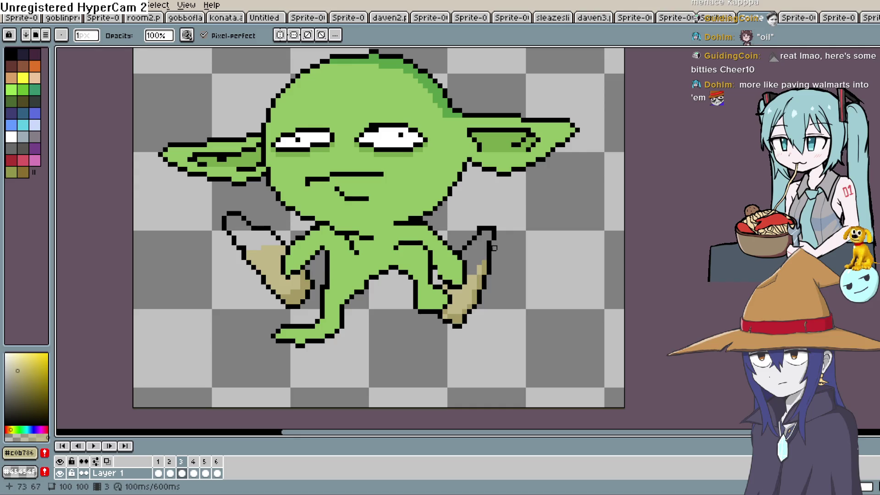
key(Left)
key(Left)
key(Left)
key(Right)
key(Right)
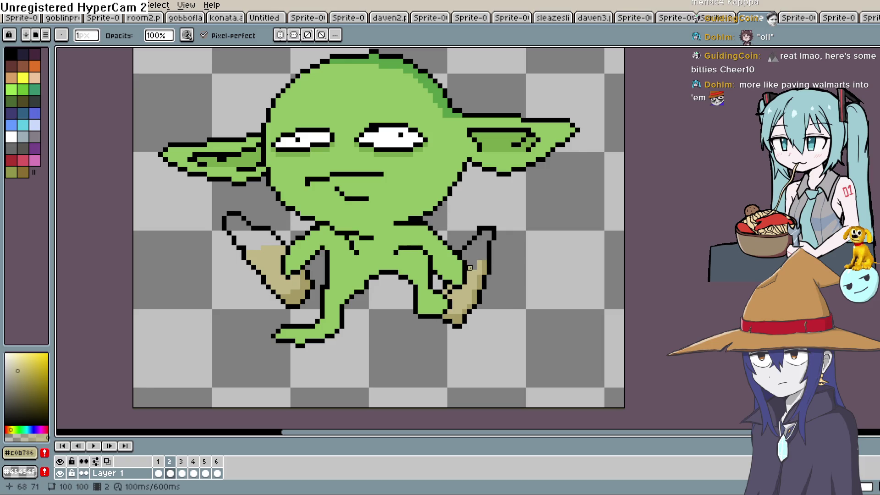
key(Right)
key(Right)
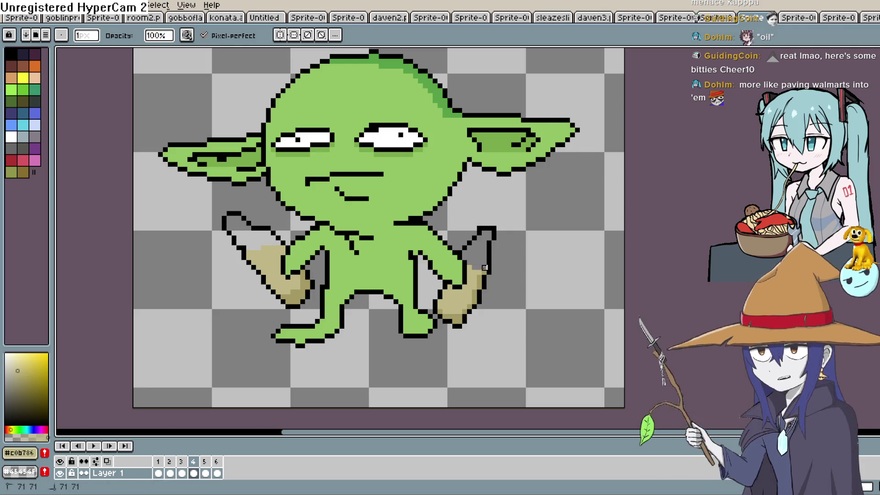
key(Right)
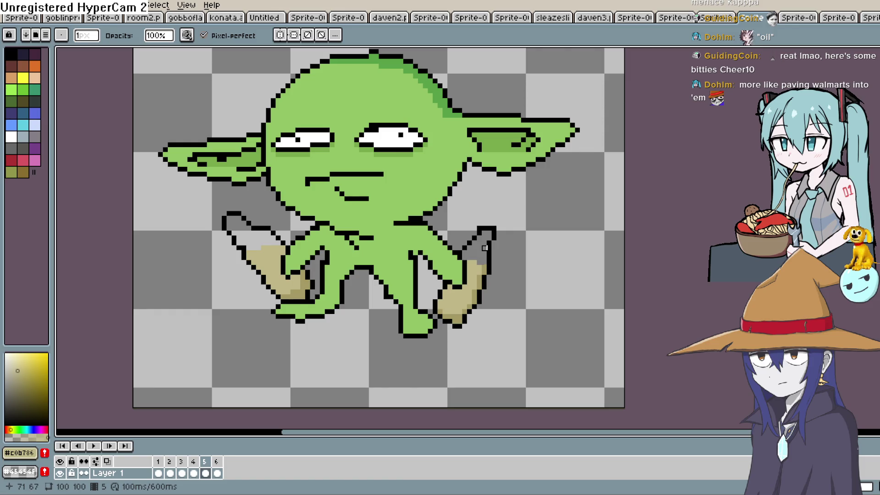
click(94, 446)
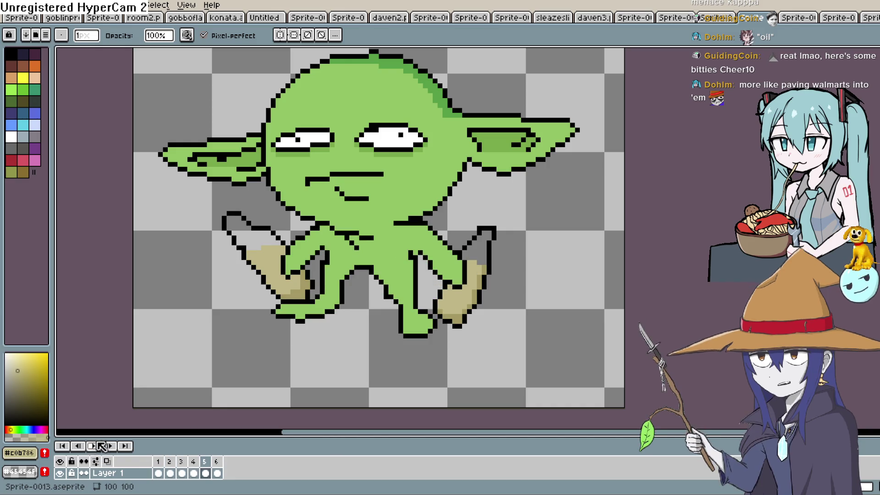
click(98, 446)
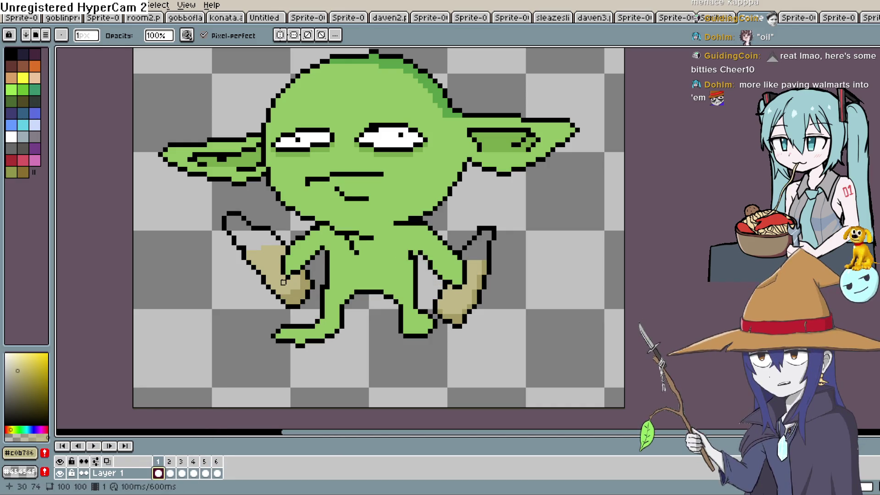
key(Right)
key(Right)
key(Right)
Step through and play the goblin's walk frames to review the left hand.
key(Left)
key(Left)
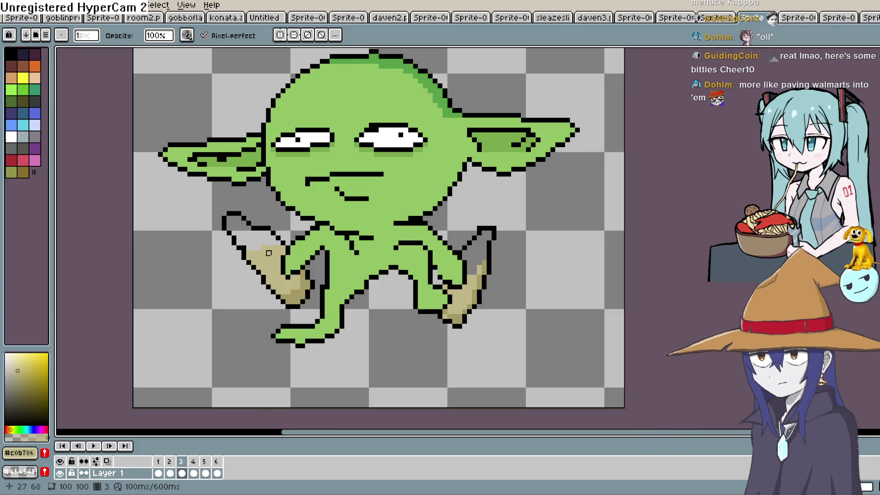
key(Right)
key(Right)
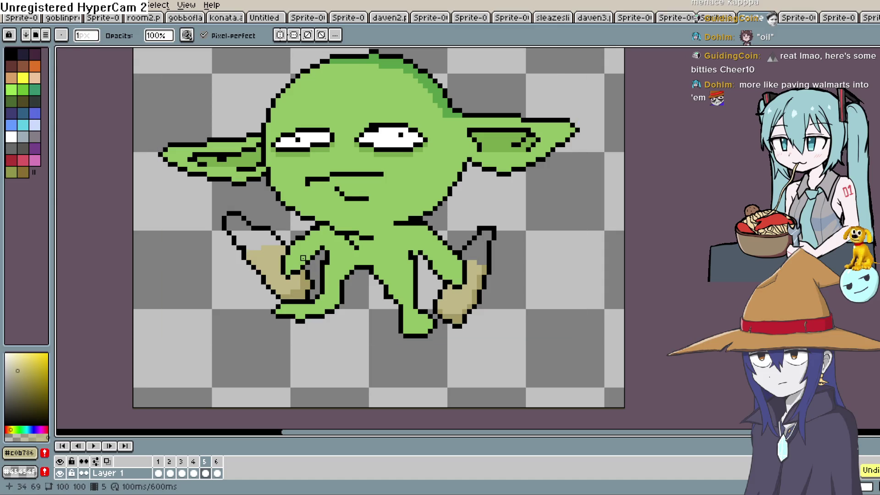
key(Left)
key(Left)
key(Left)
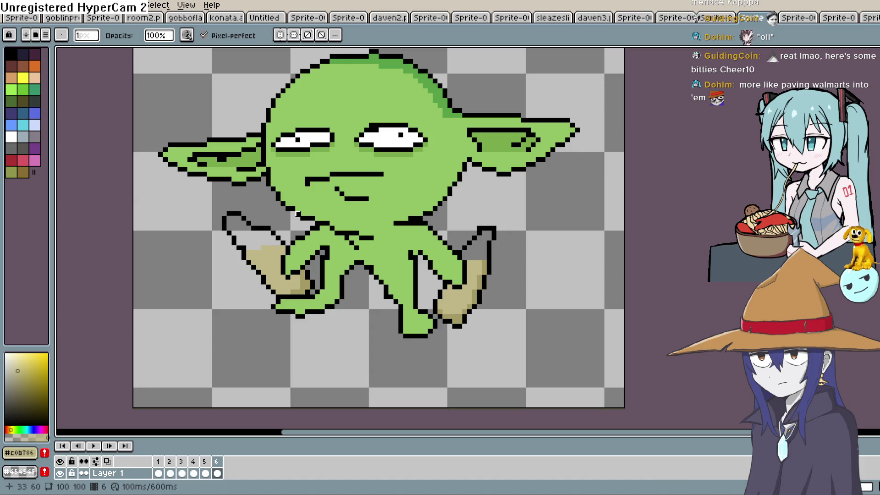
key(Return)
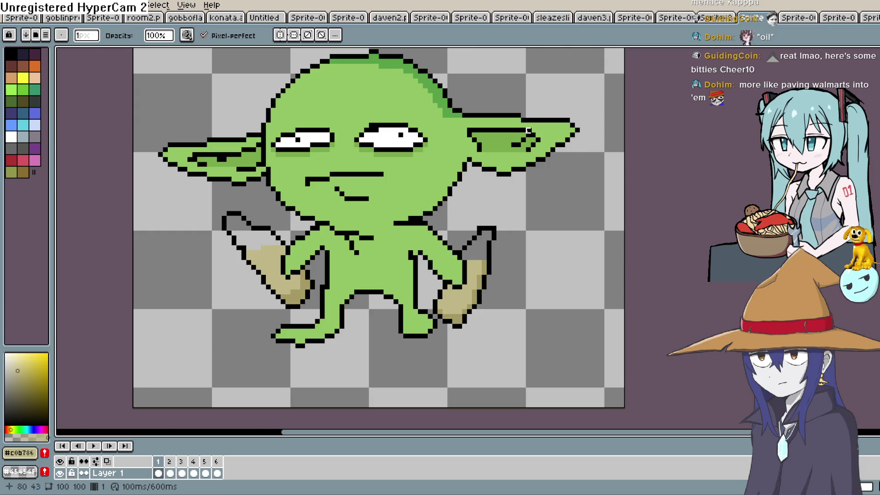
key(Right)
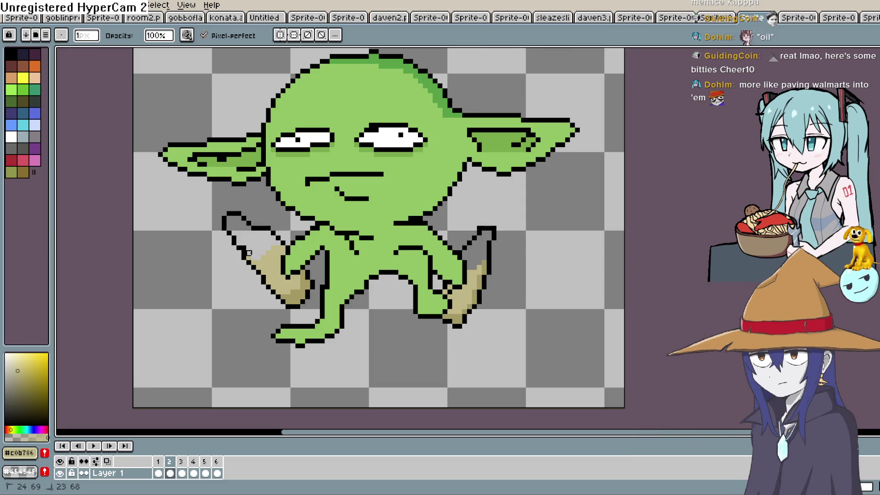
key(Left)
key(Right)
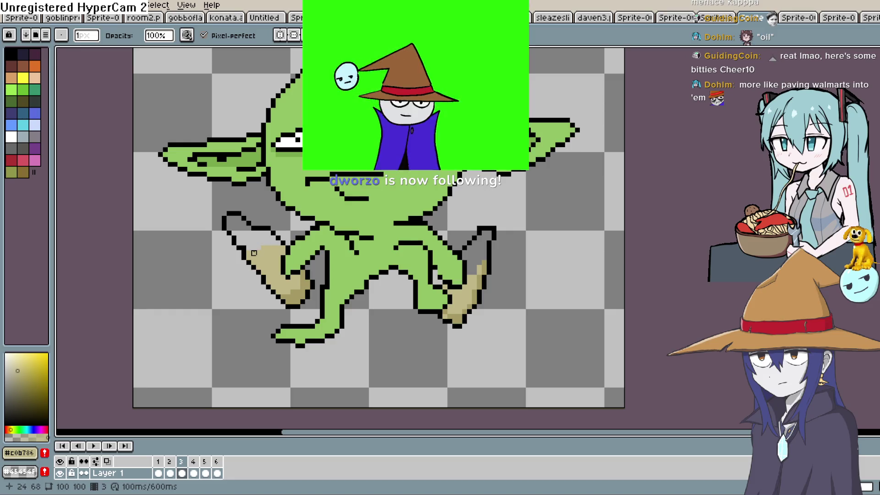
Redraw the pixels at the top of the goblin's left hand on frame 3.
drag(254, 253, 254, 257)
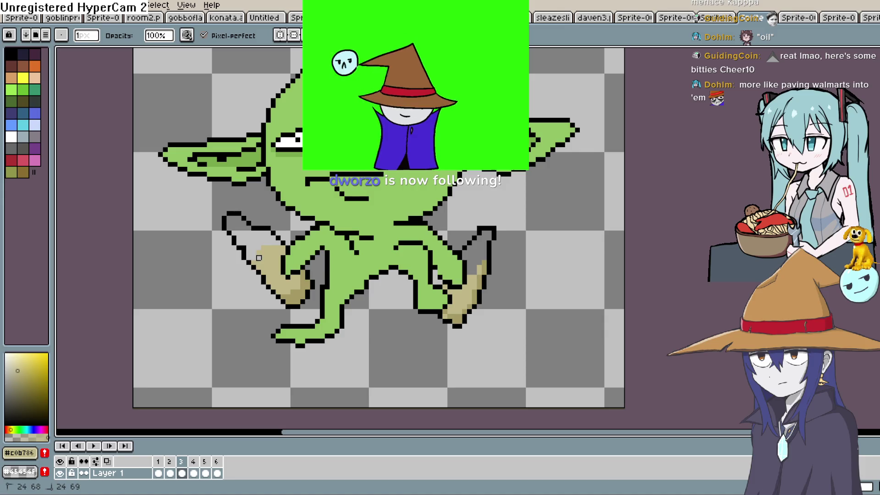
click(259, 252)
key(i)
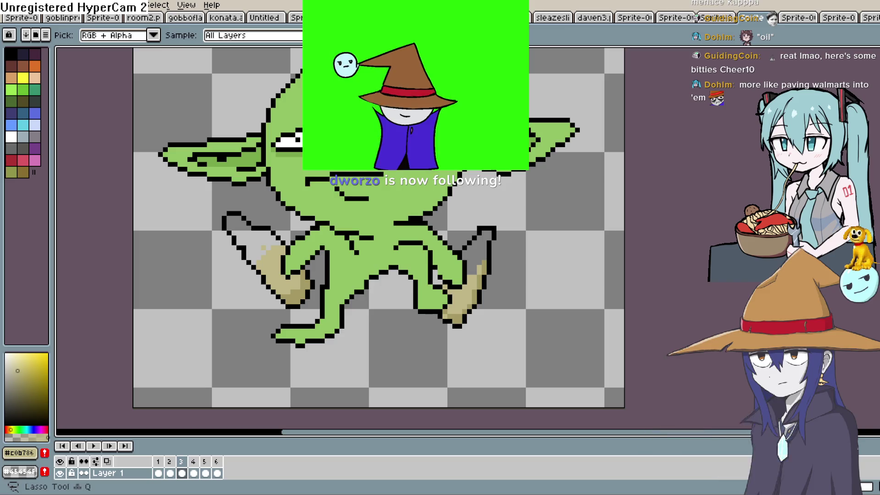
key(b)
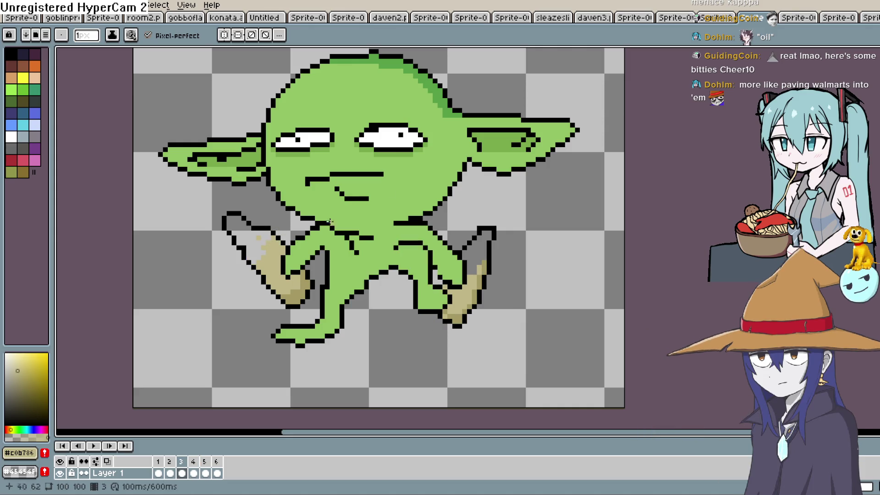
Erase the tan pixels atop the left hand on the following walk frames.
key(Right)
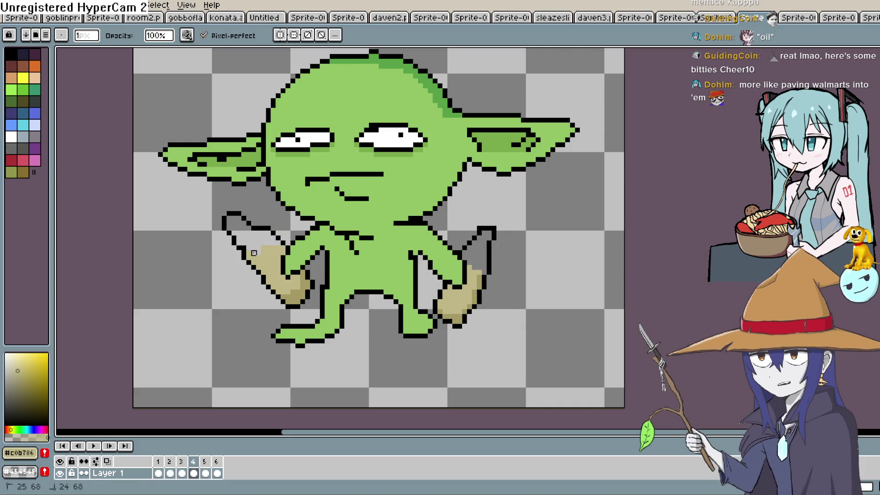
drag(253, 252, 273, 248)
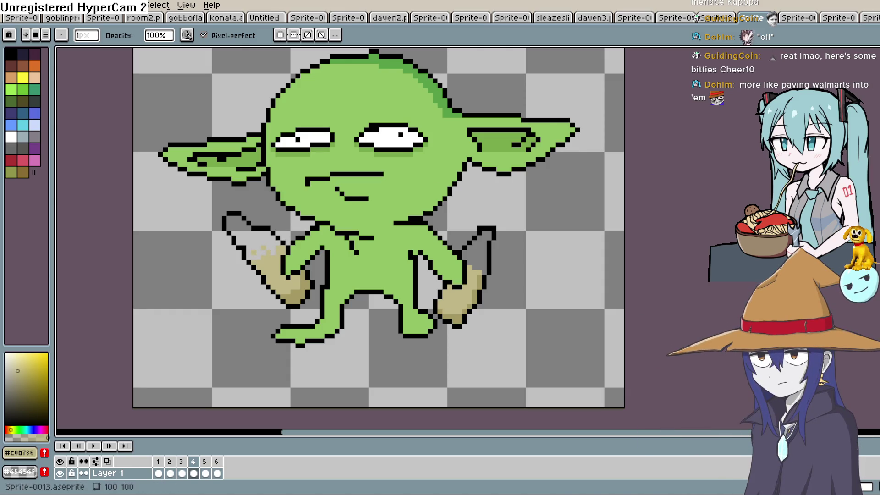
key(e)
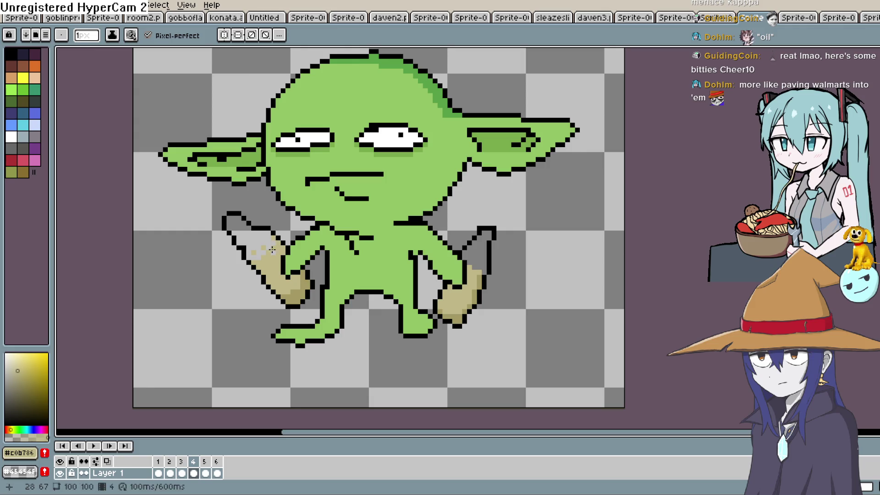
key(Right)
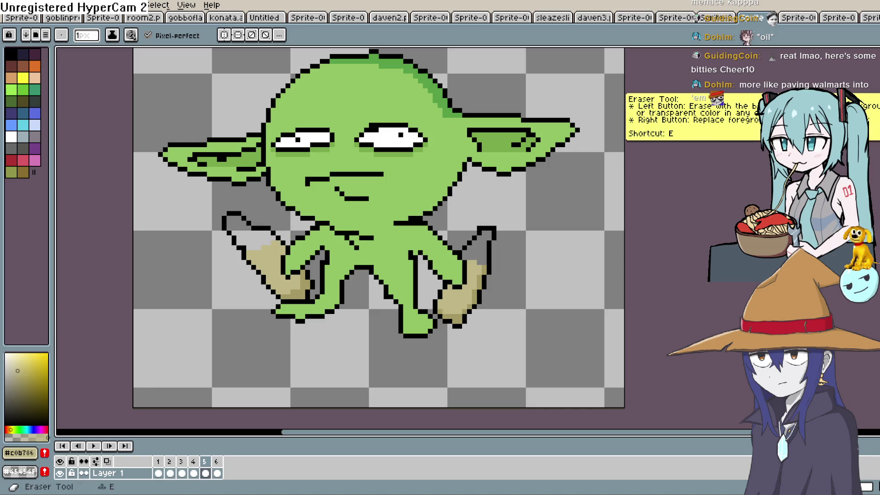
key(b)
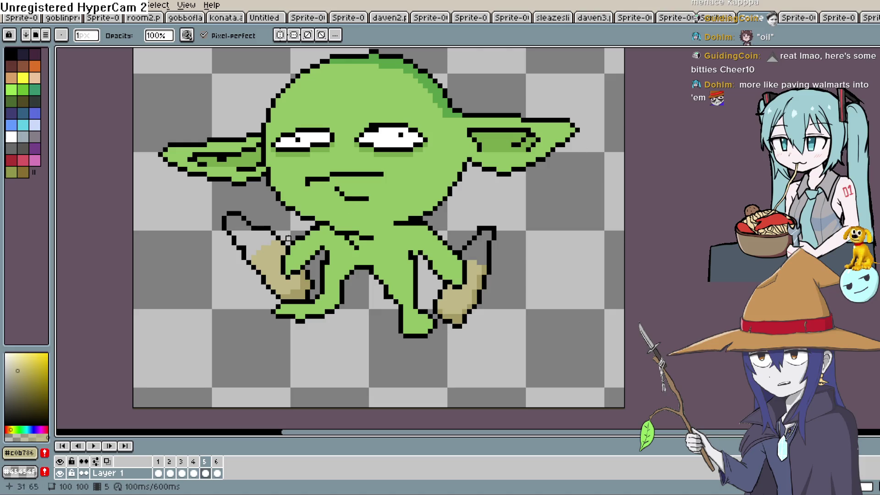
key(Right)
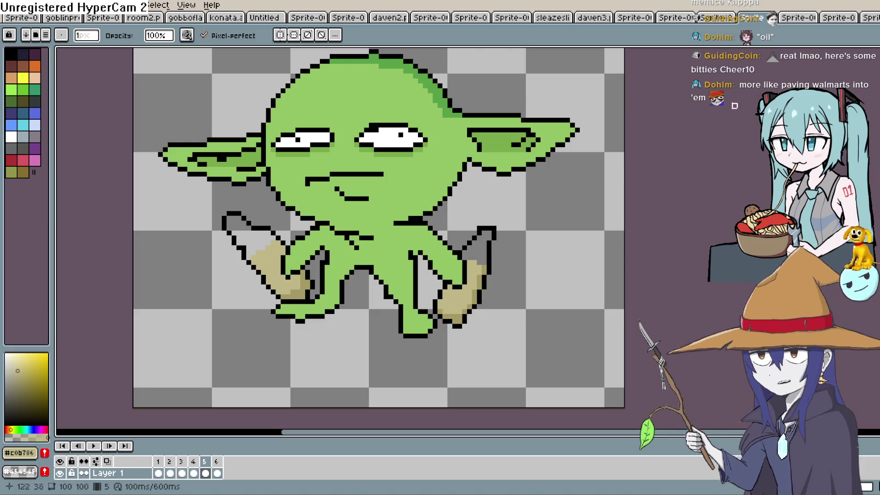
click(181, 461)
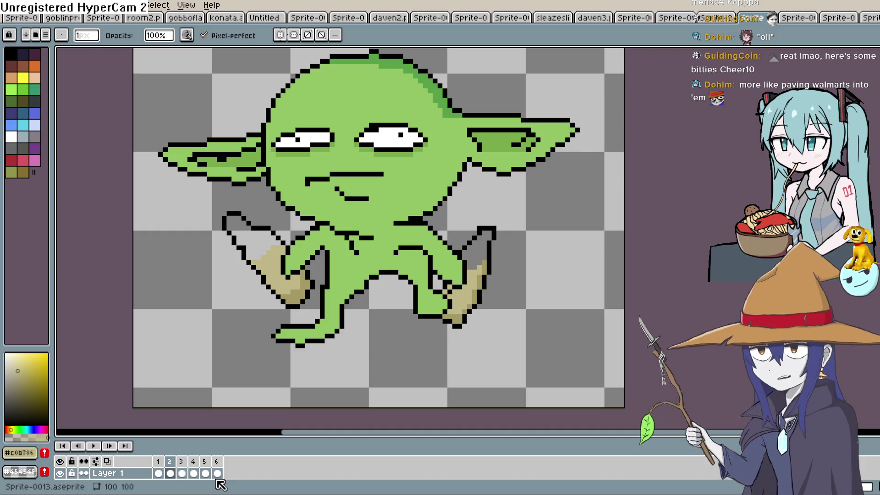
click(93, 446)
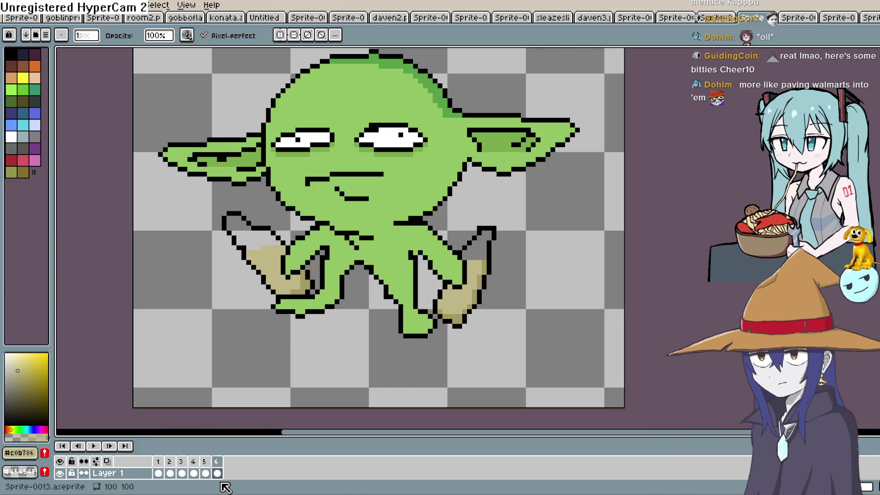
key(Return)
key(Right)
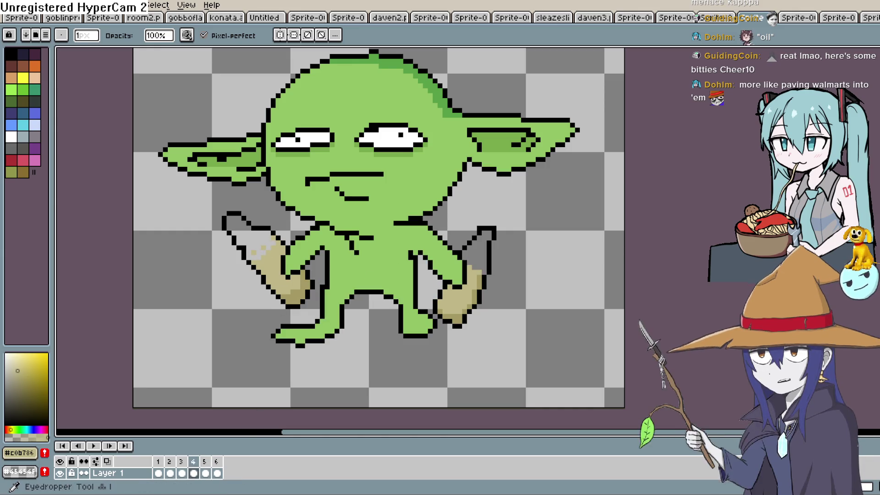
key(i)
key(b)
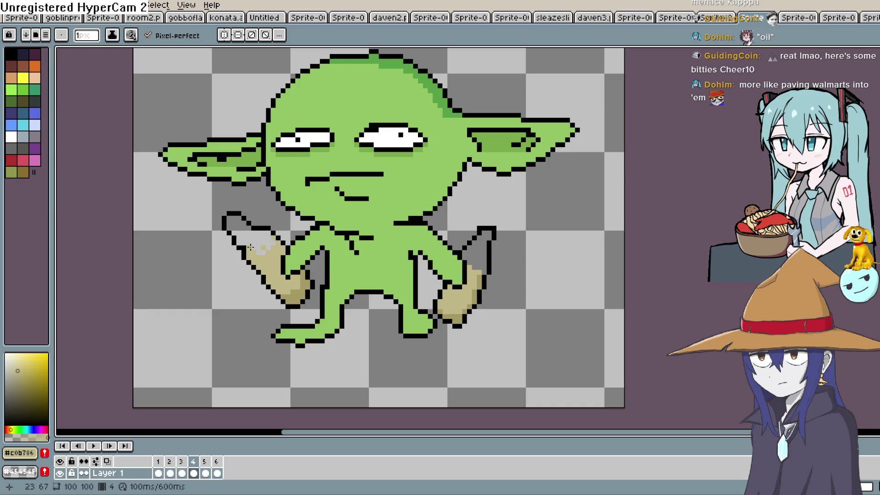
key(Right)
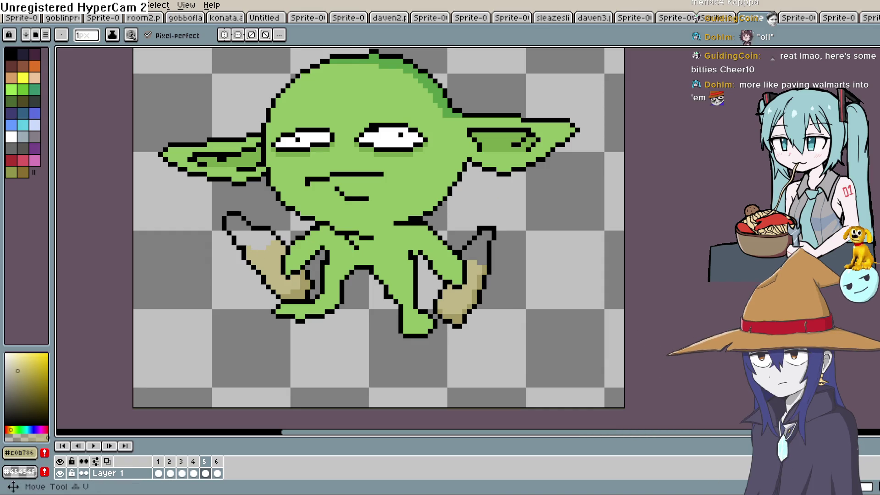
key(i)
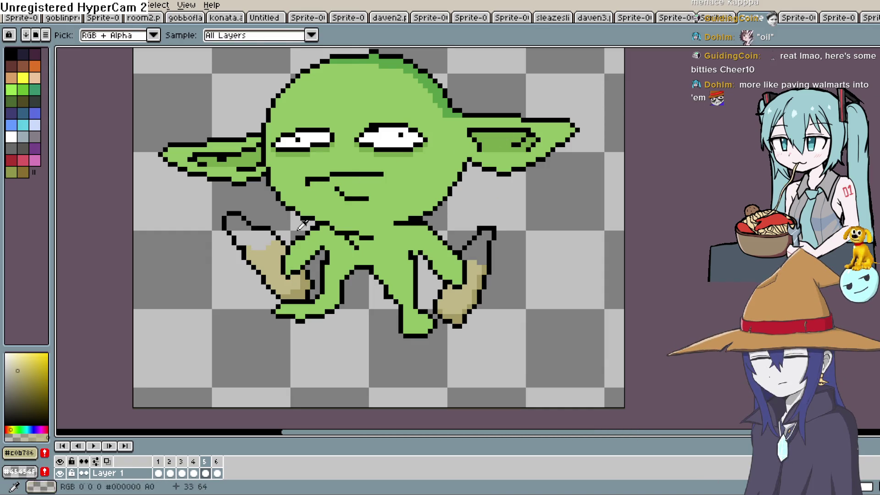
key(b)
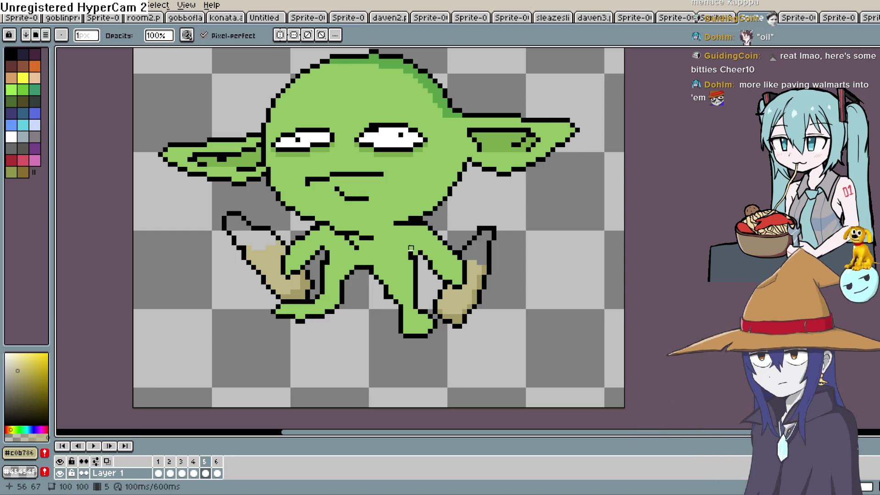
key(Right)
click(102, 446)
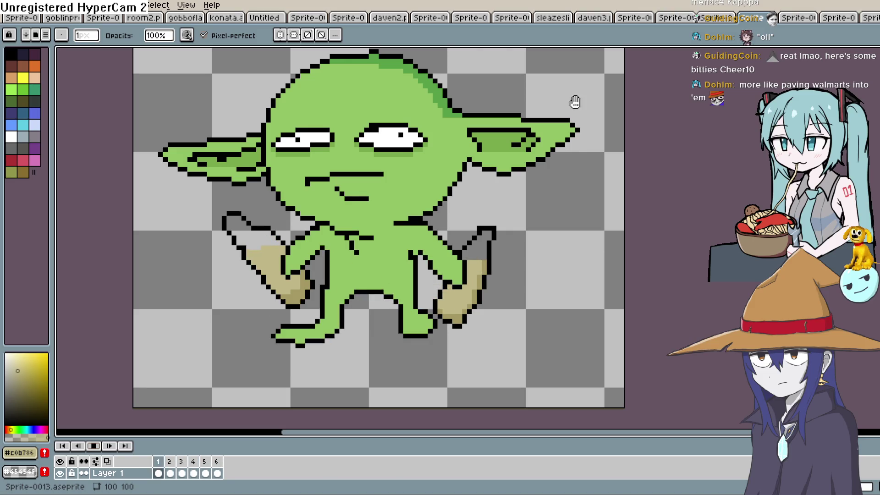
click(95, 447)
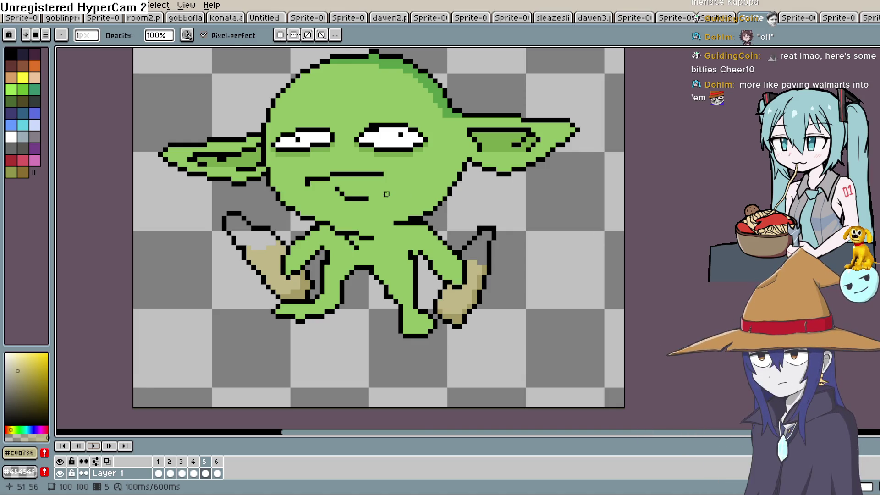
click(28, 6)
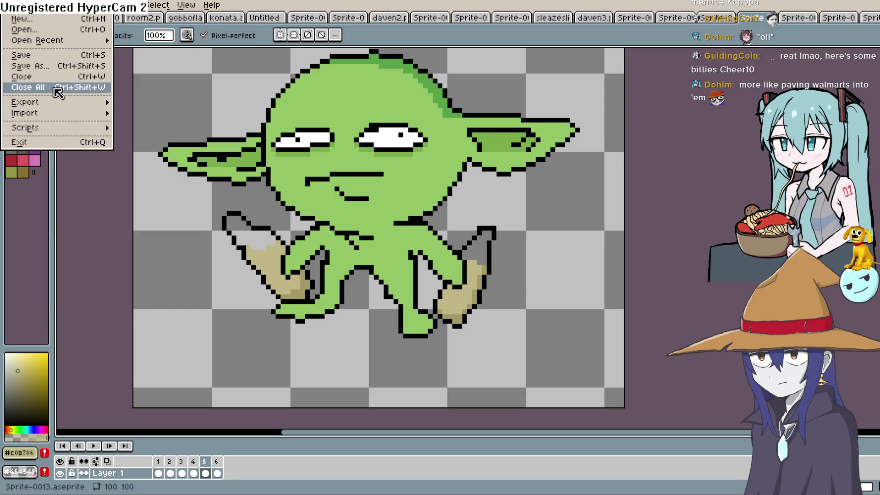
Export the walk animation as 'oil goblin walk.png', accepting six numbered frame files.
mouse_move(65, 102)
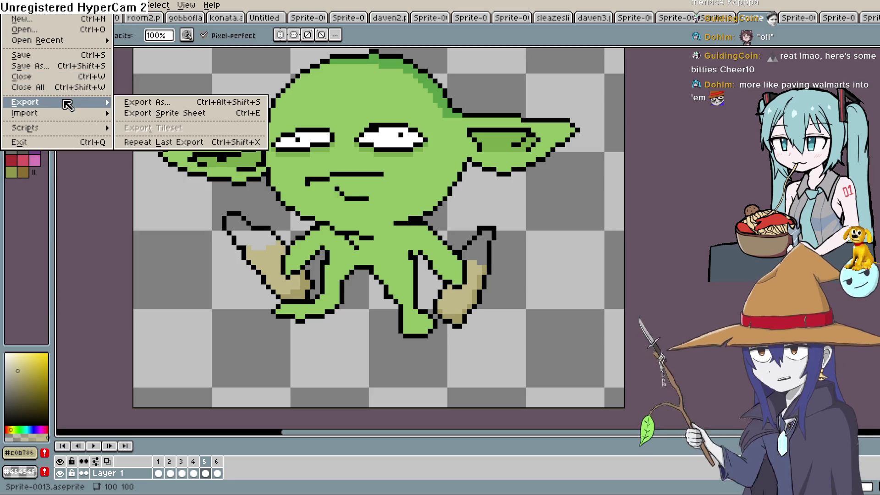
click(176, 110)
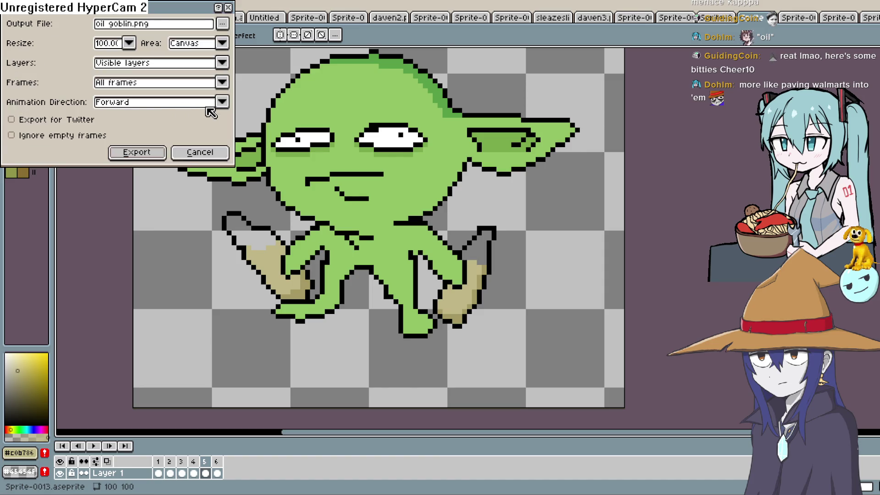
click(221, 27)
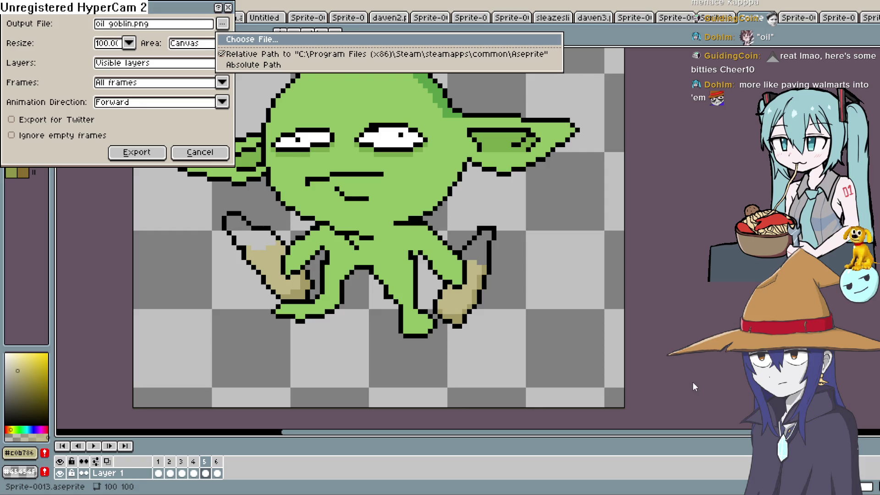
key(Return)
key(Return)
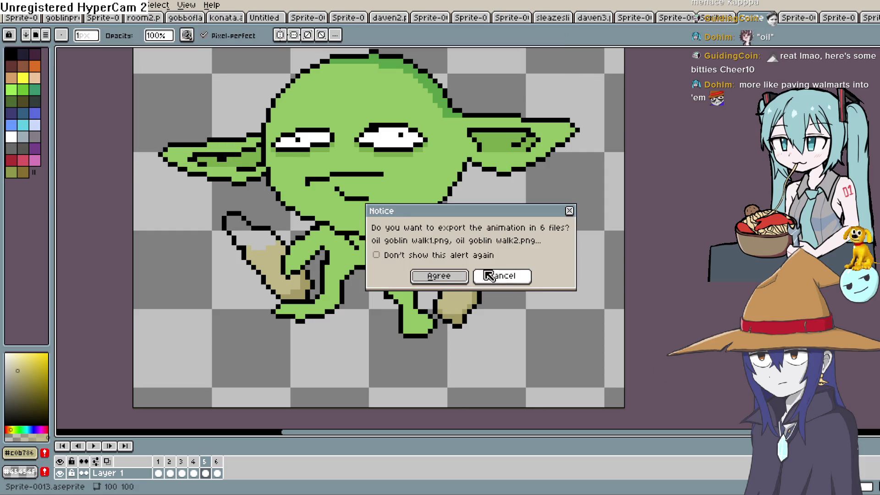
click(437, 277)
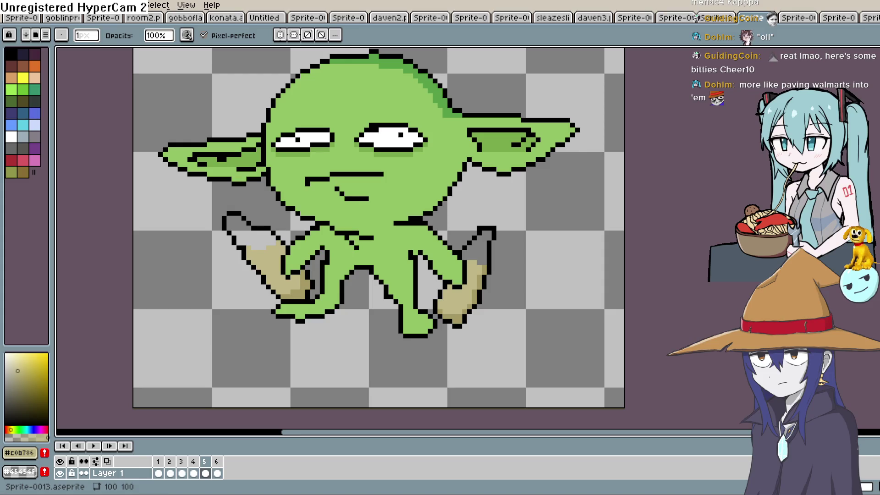
key(alt+Tab)
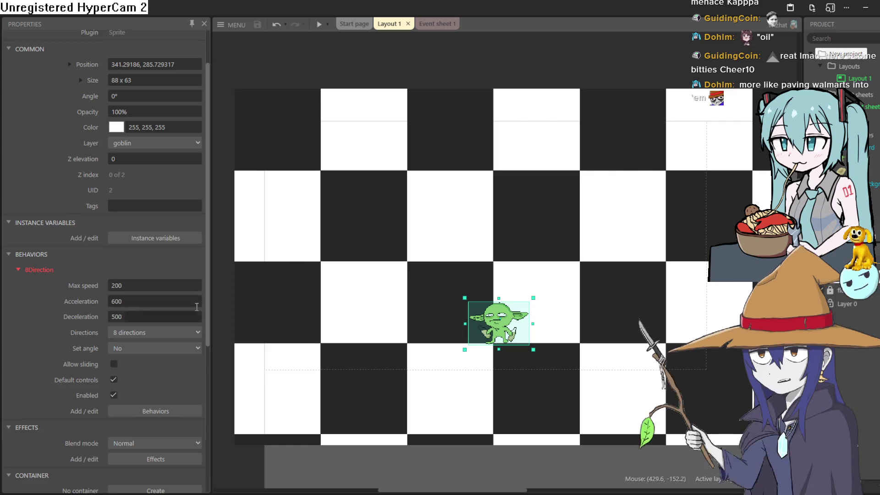
Nudge the goblin up-left and add Animation 2 holding the six imported walk frames.
drag(515, 324, 503, 286)
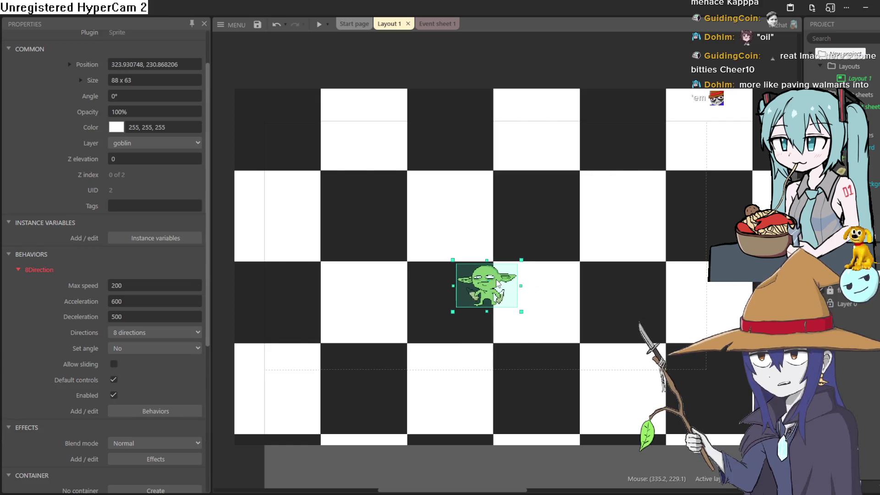
double_click(502, 286)
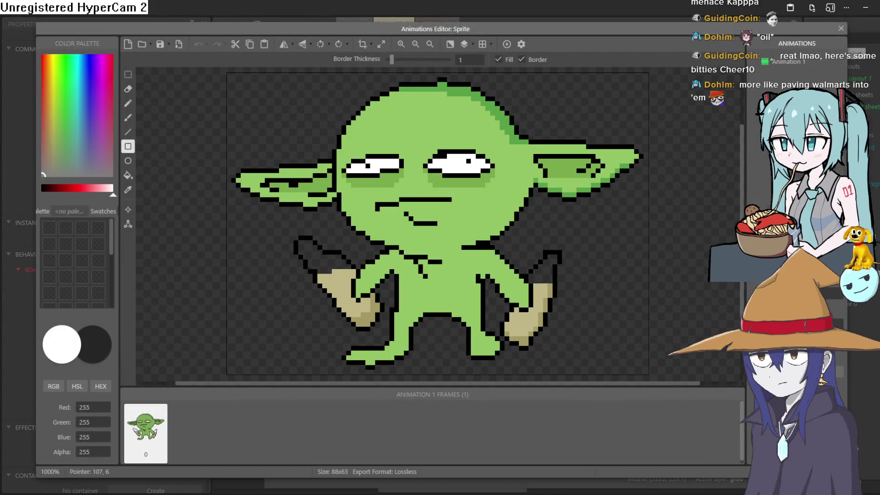
click(869, 109)
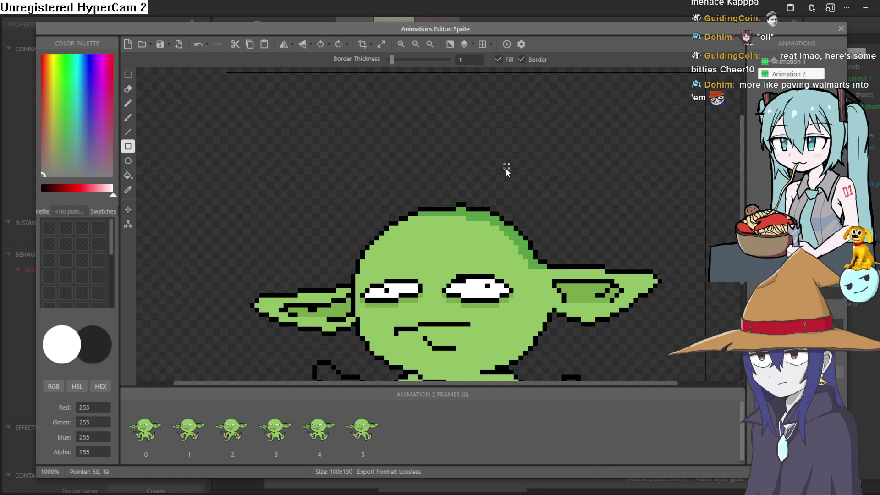
scroll(507, 169, down, 3)
click(840, 29)
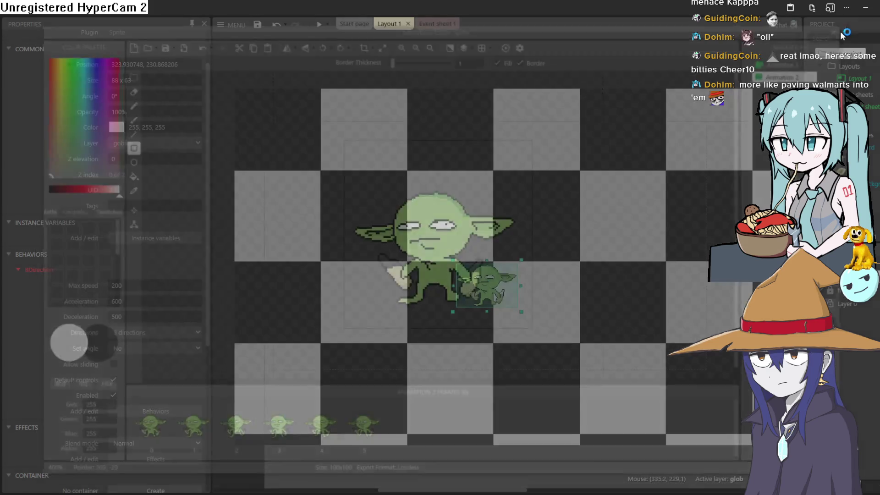
Add an event: when the goblin's 8Direction is moving, set animation to "Animation 2".
click(433, 24)
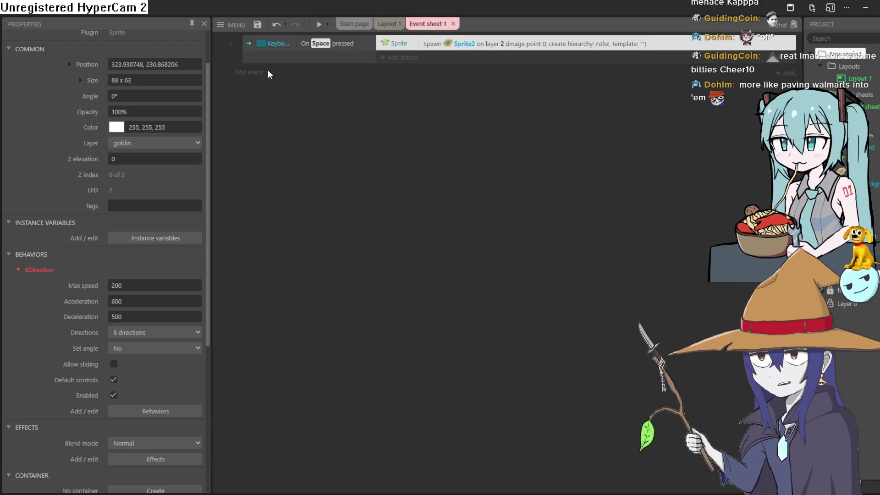
click(247, 72)
double_click(402, 188)
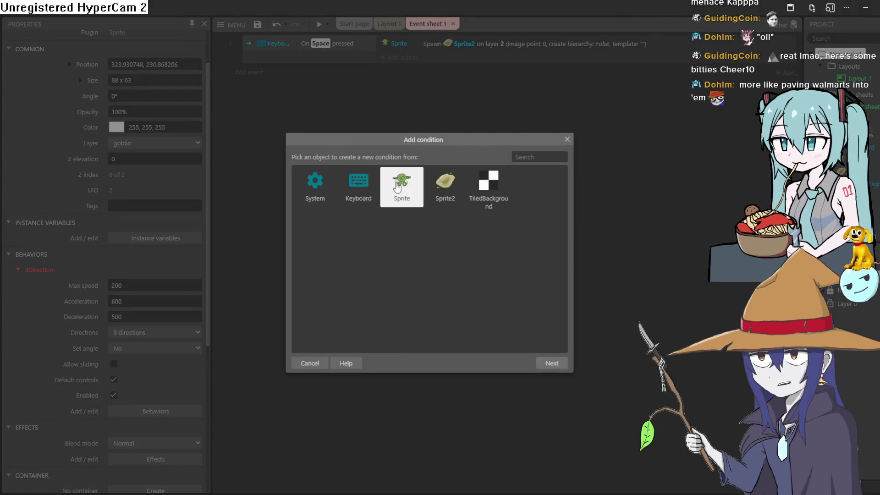
scroll(412, 224, down, 5)
scroll(411, 227, down, 8)
scroll(416, 221, up, 20)
scroll(416, 221, up, 1)
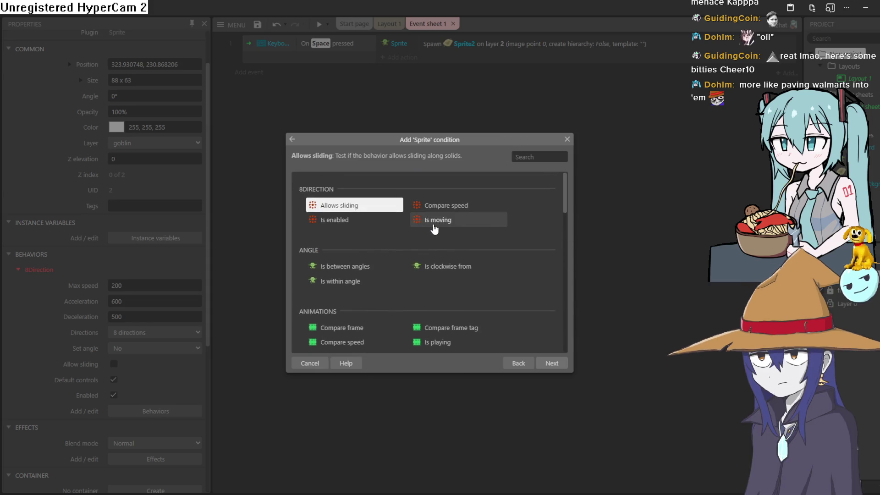
double_click(435, 224)
click(400, 74)
double_click(402, 187)
scroll(450, 210, down, 5)
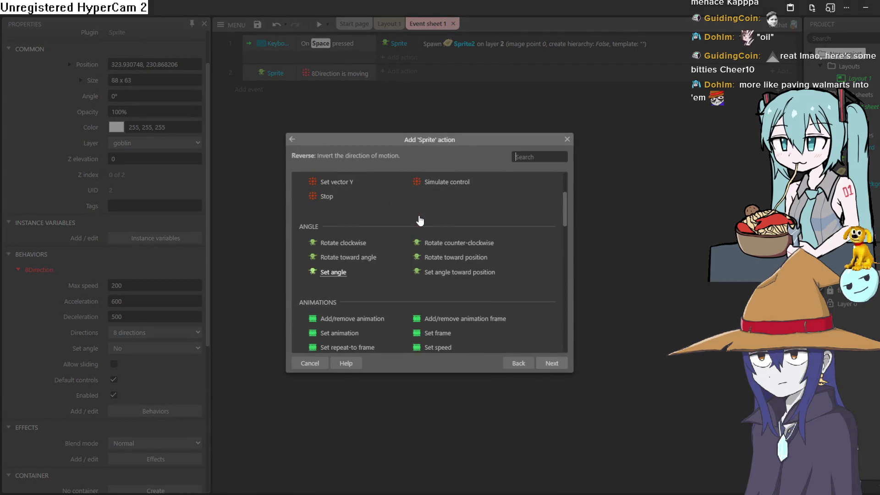
double_click(364, 238)
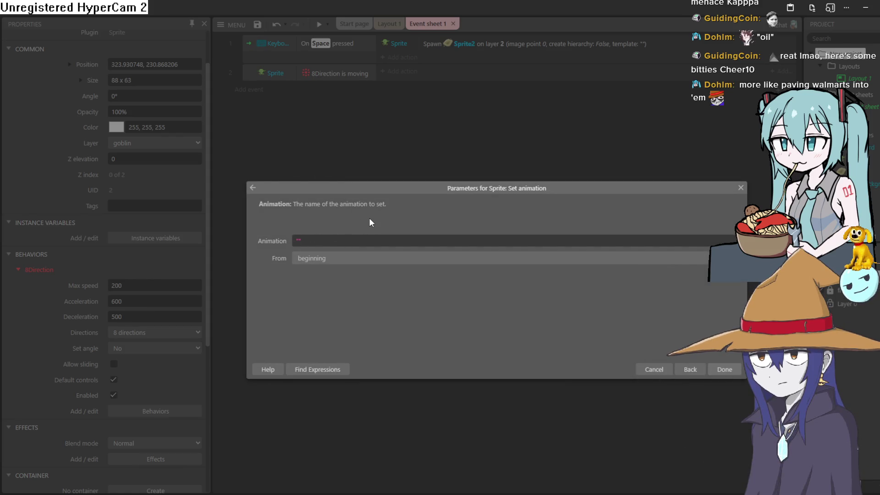
text("Animatio)
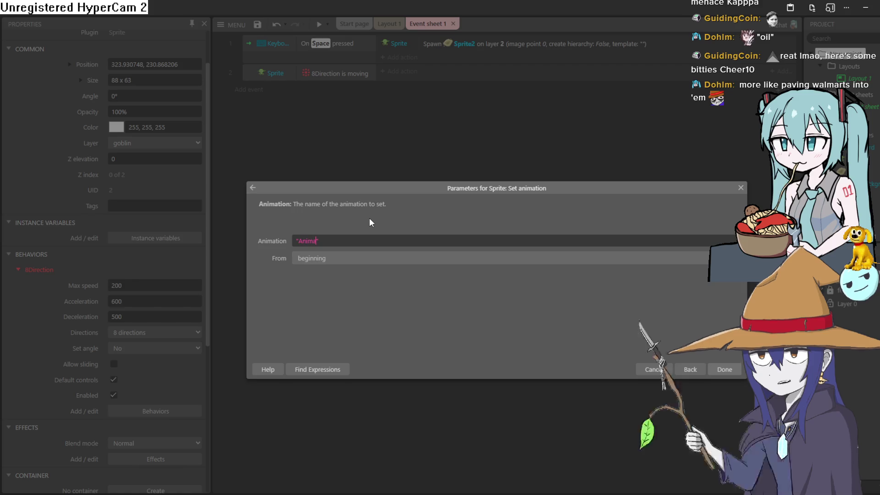
text(n 2")
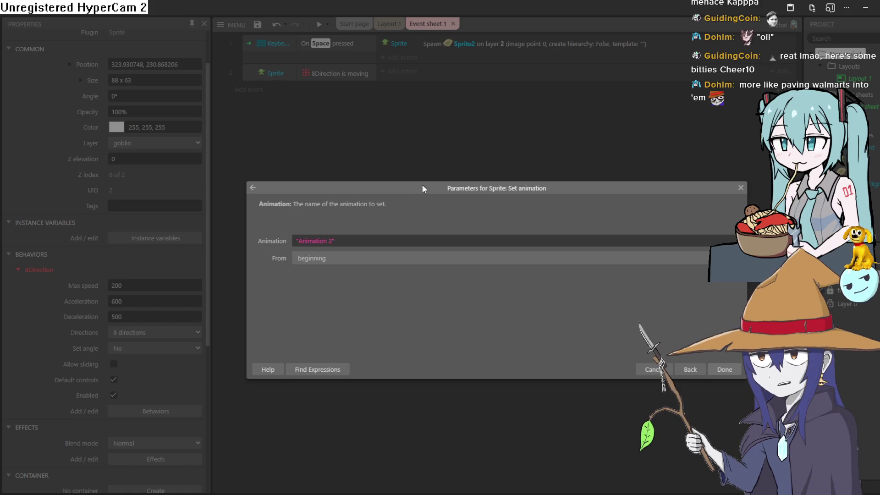
click(725, 370)
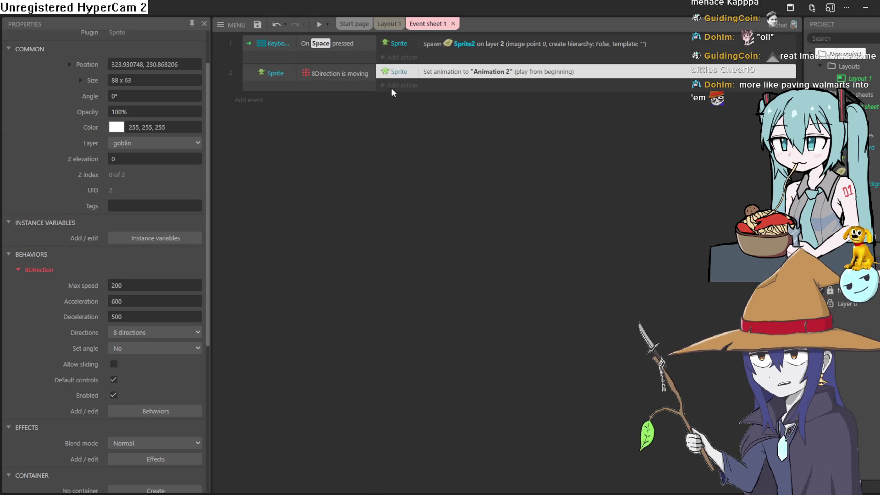
Duplicate the event, invert its condition to not moving, set "Animation 1", and preview.
right_click(253, 85)
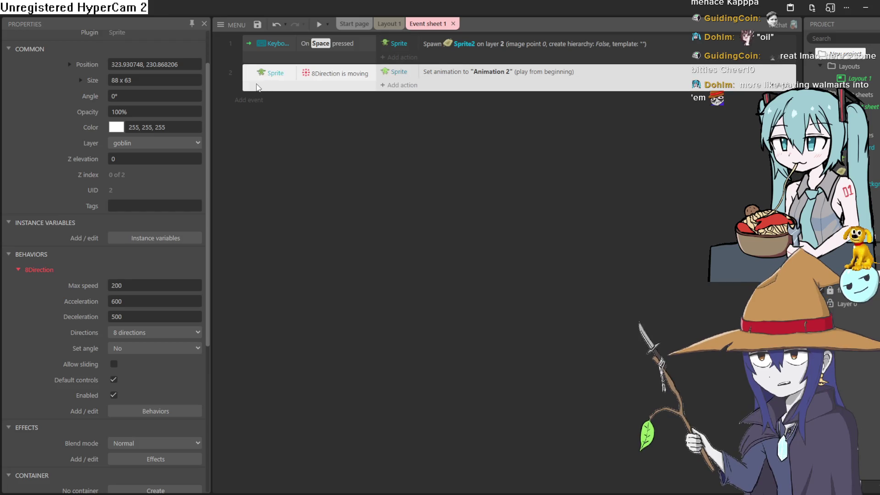
click(310, 166)
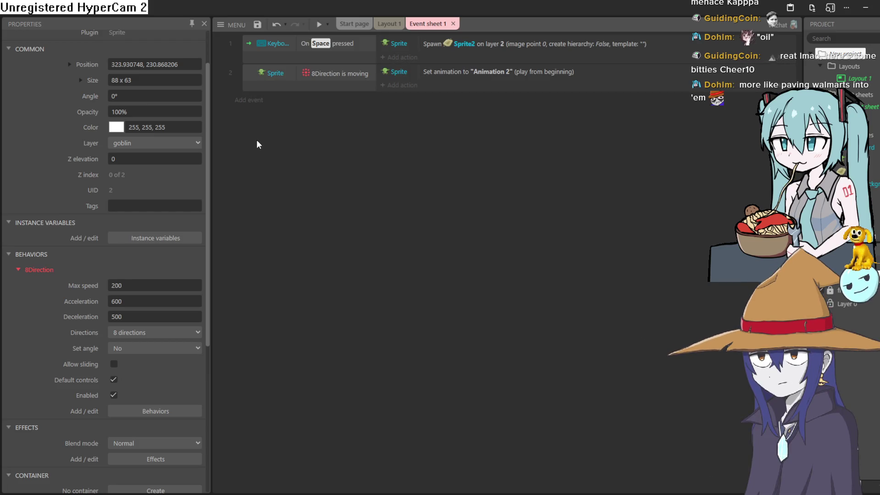
right_click(256, 139)
click(293, 303)
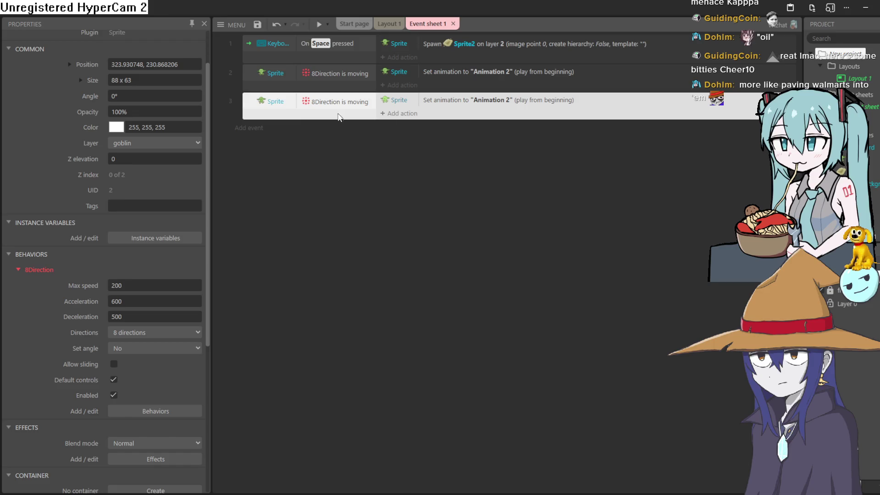
right_click(260, 116)
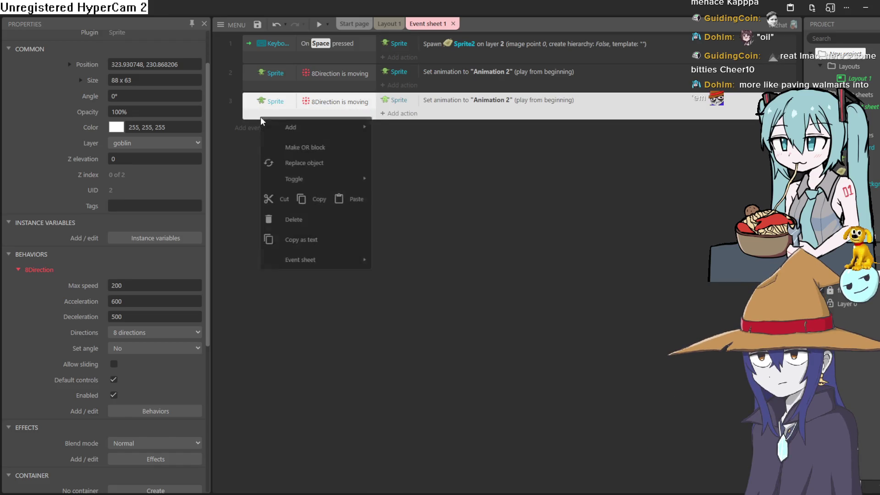
click(316, 104)
right_click(326, 100)
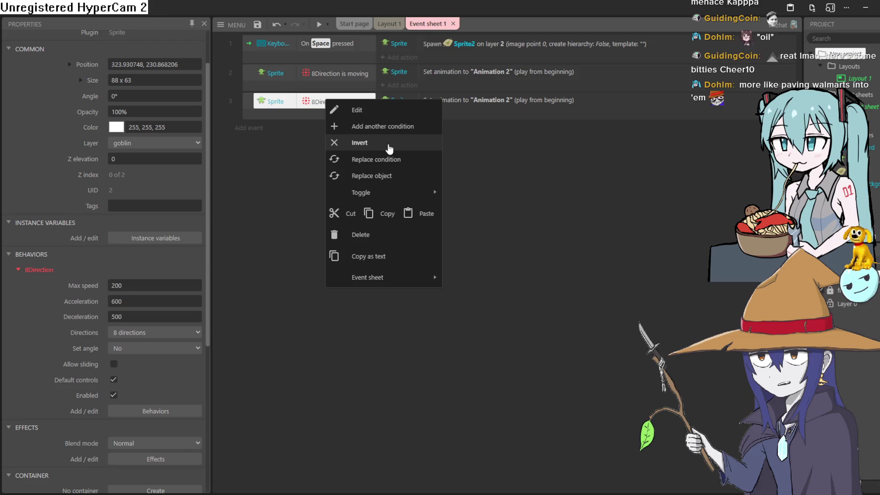
click(389, 143)
double_click(465, 100)
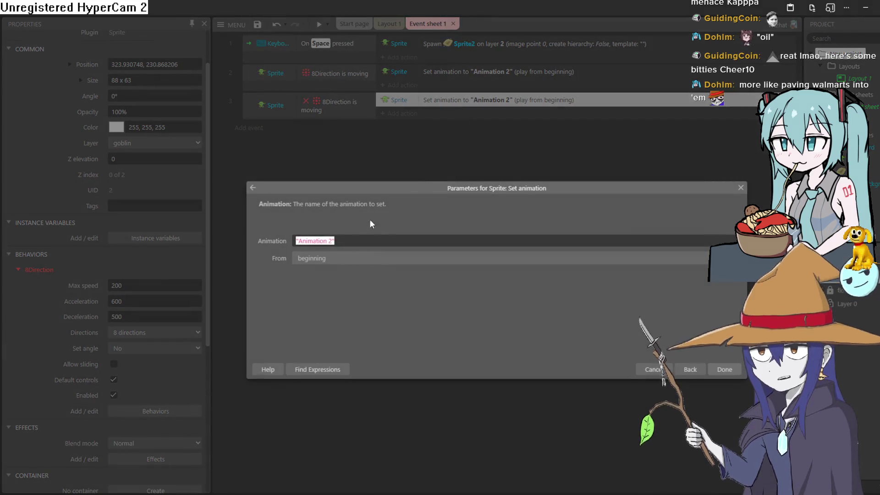
shift+click(330, 240)
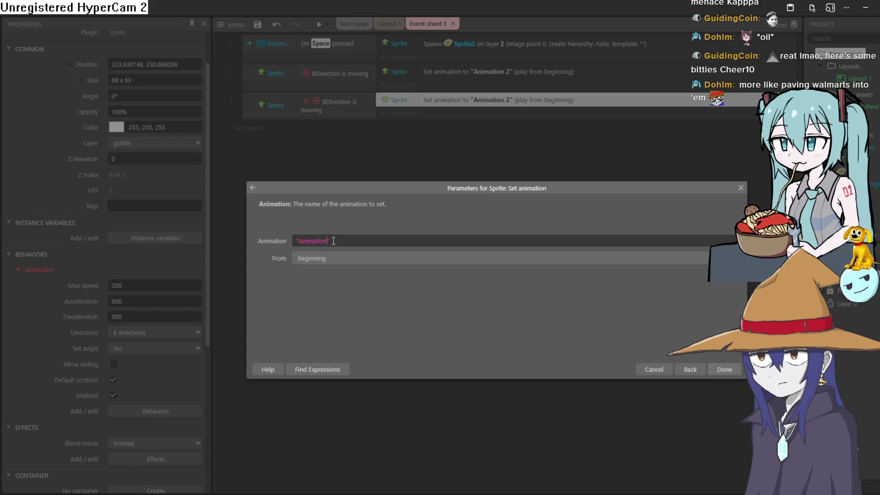
text(1)
click(737, 371)
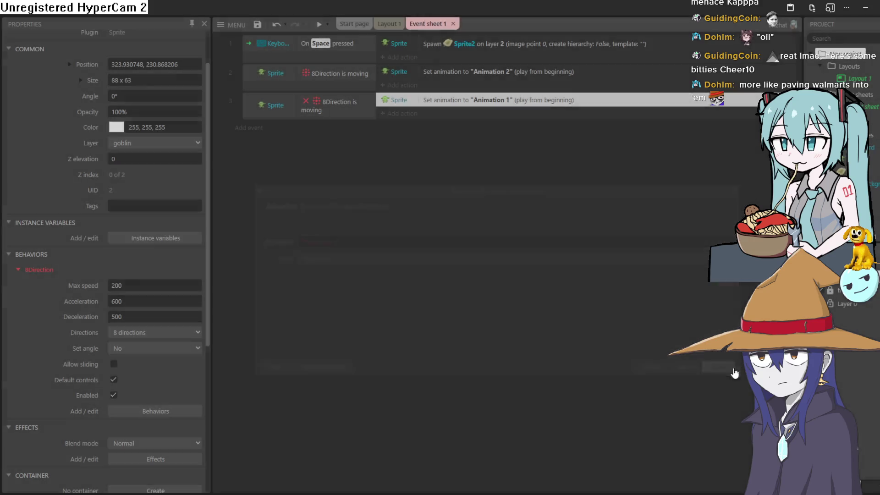
click(318, 26)
key(Left)
key(Up)
key(Right)
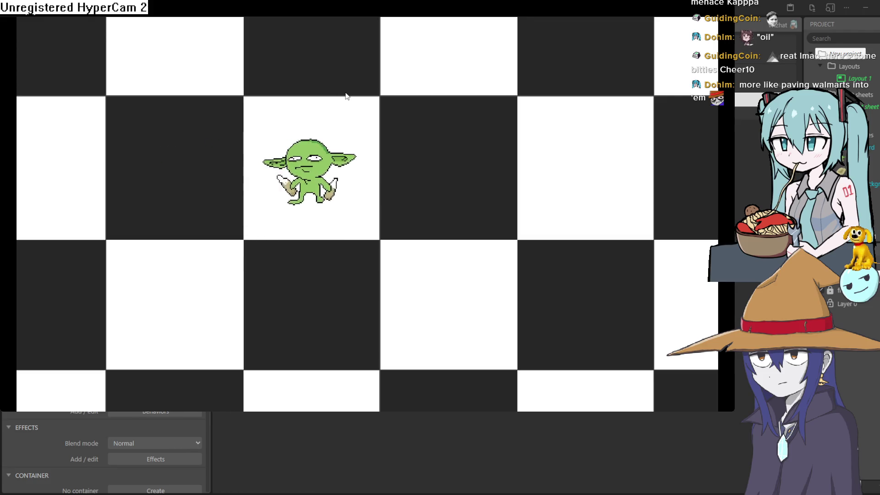
key(Down)
key(Up)
key(Left)
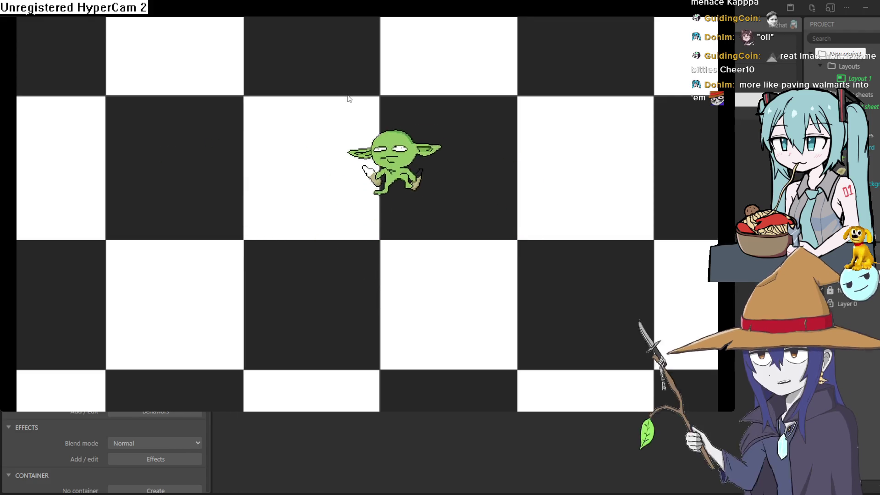
key(Down)
key(Left)
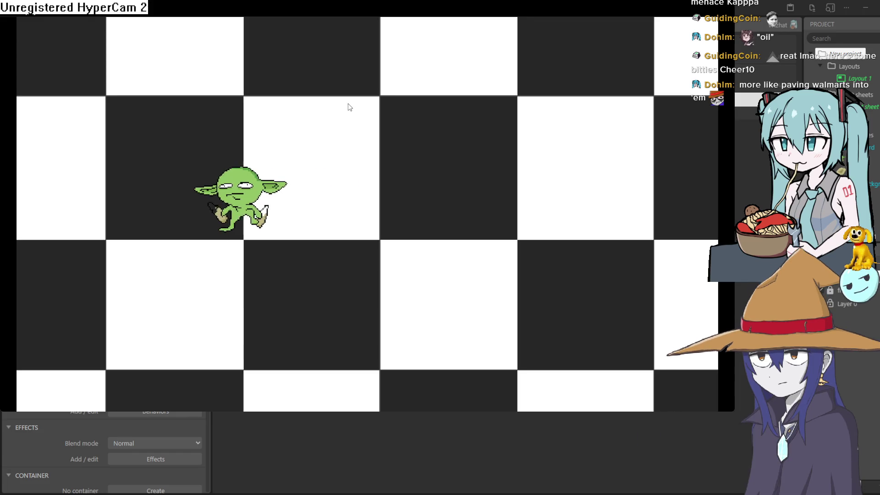
key(Right)
key(Right)
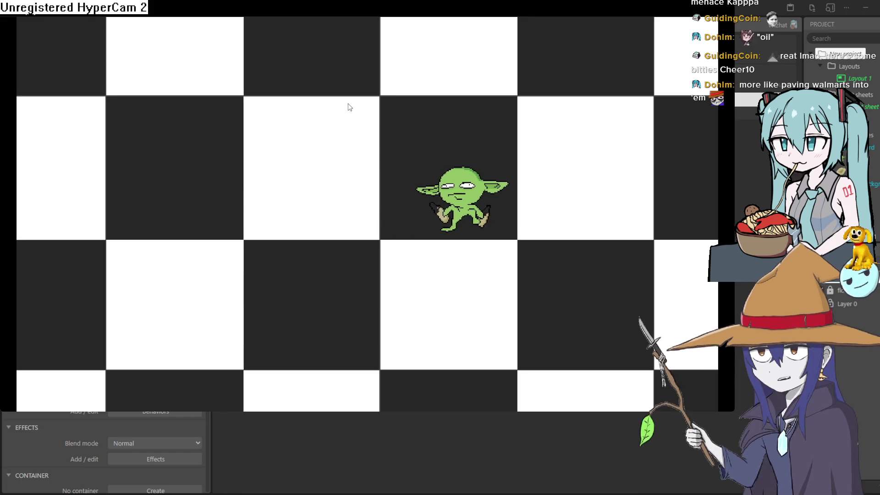
key(Left)
key(Left)
key(Down)
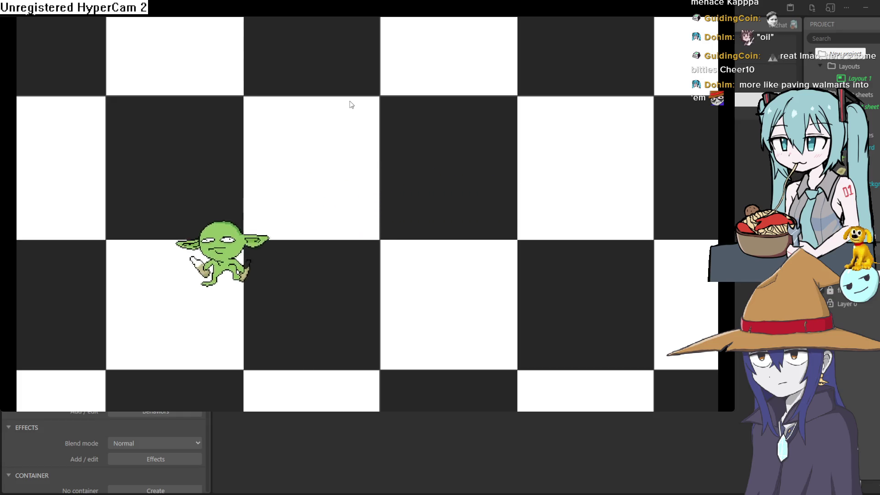
key(Up)
key(Up)
key(Right)
key(Down)
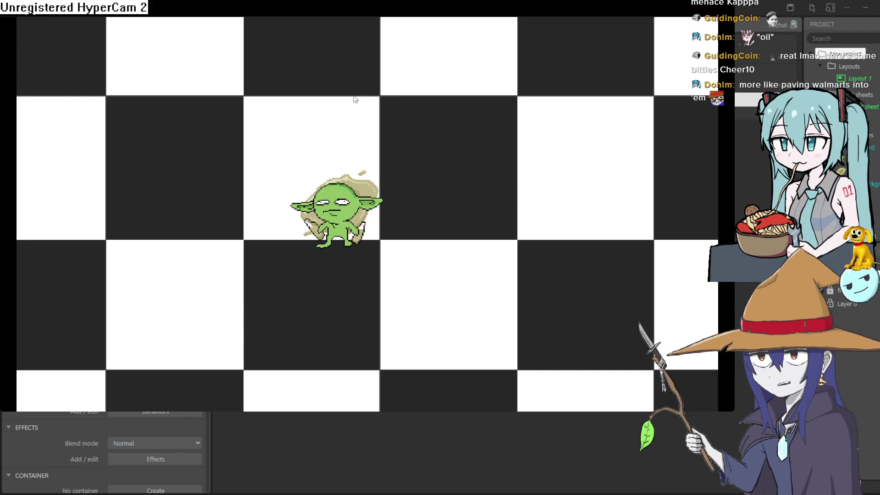
key(Right)
key(Up)
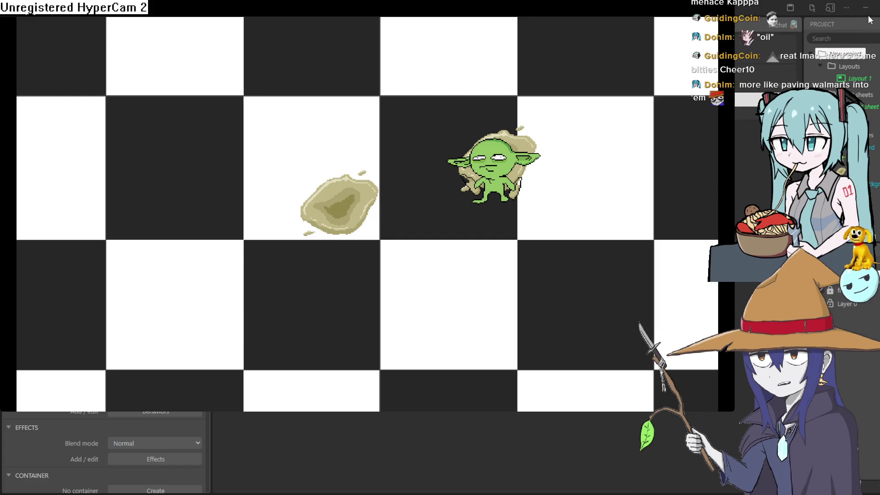
key(alt+F4)
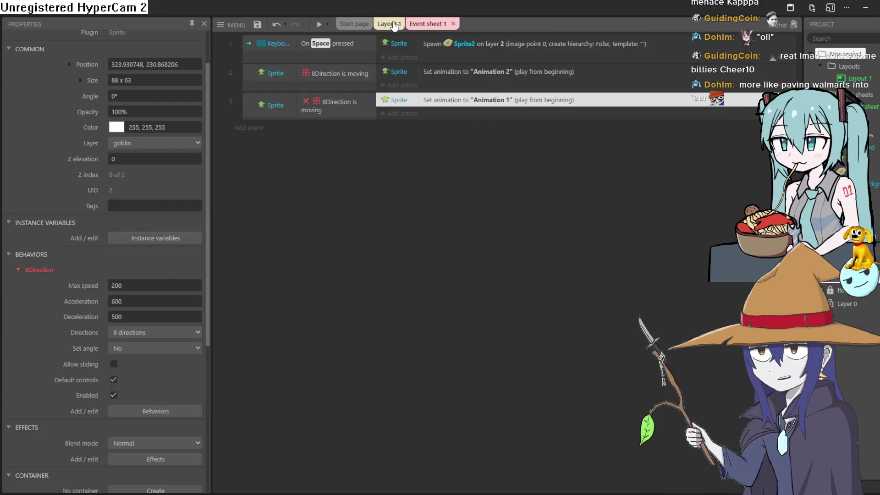
click(388, 24)
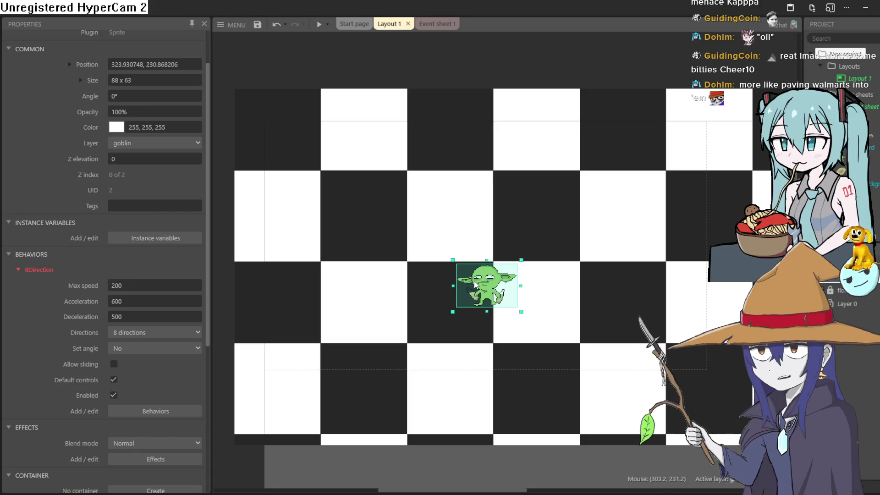
Add Image Point 1 to the goblin sprite at its feet, at 44, 55.
double_click(476, 283)
click(128, 223)
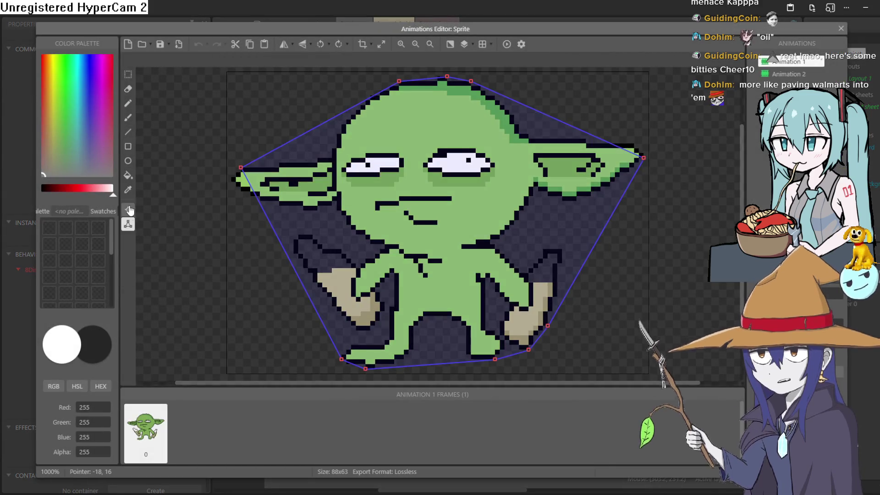
click(128, 209)
right_click(84, 130)
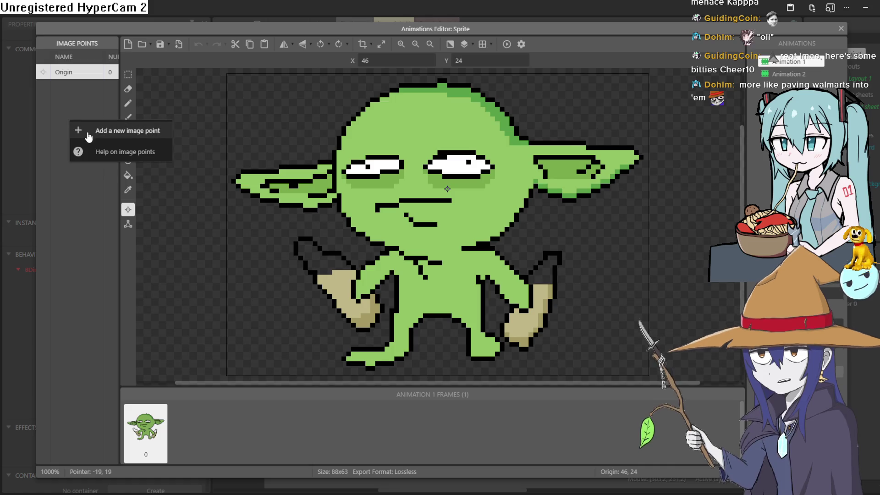
click(101, 129)
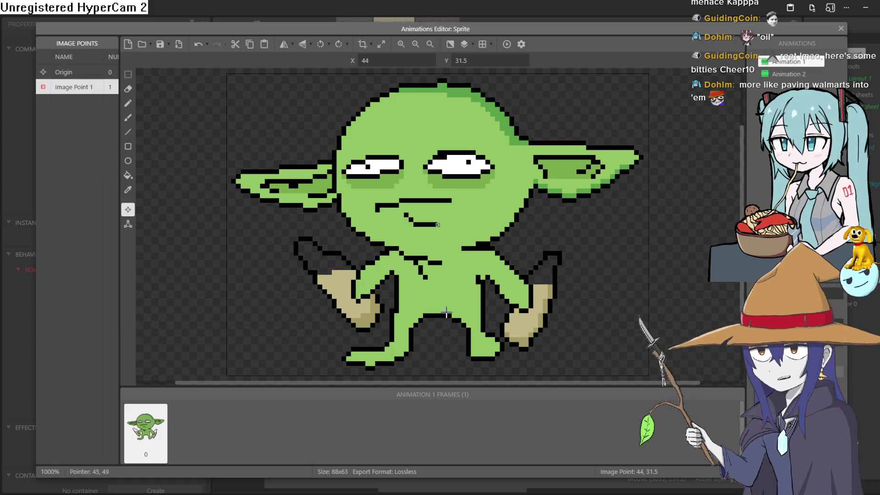
click(438, 351)
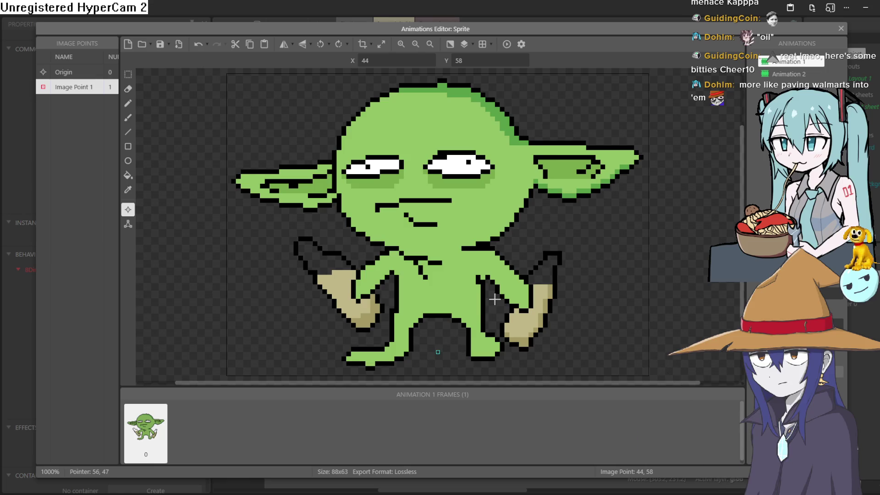
click(438, 338)
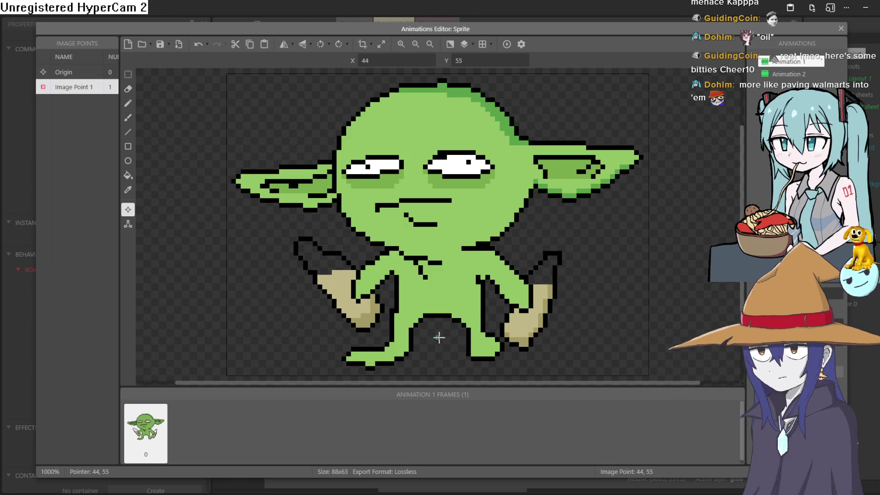
key(Escape)
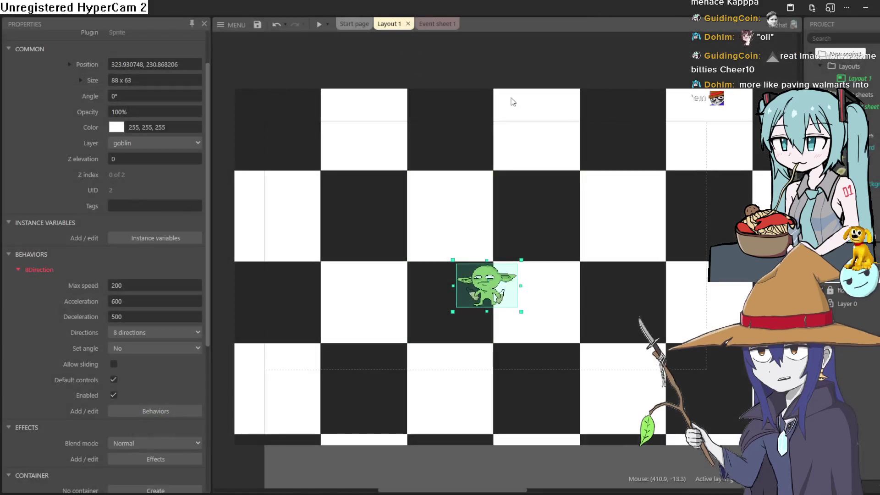
Change the Spawn action's image point from 0 to 1.
click(441, 27)
double_click(499, 45)
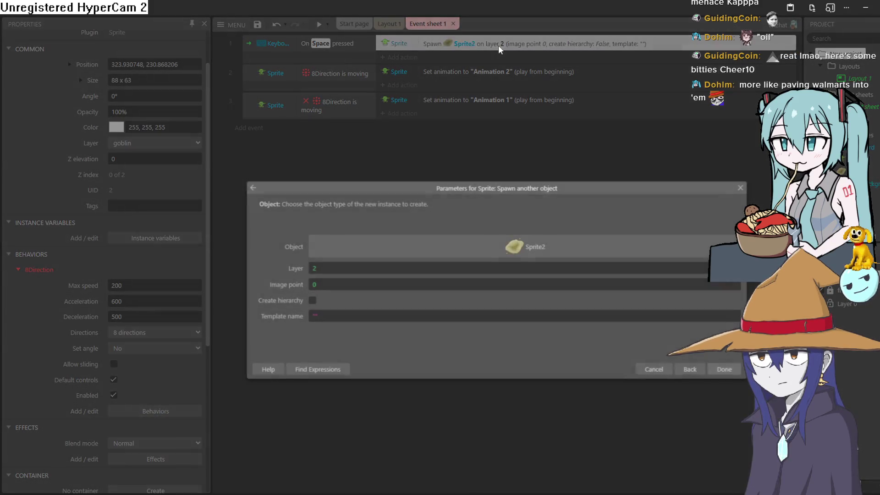
click(326, 284)
drag(327, 284, 307, 283)
text(1)
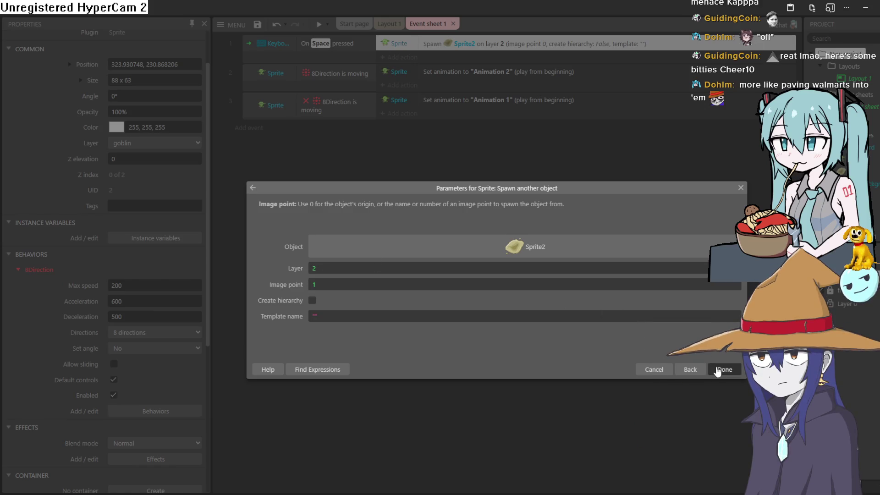
click(717, 370)
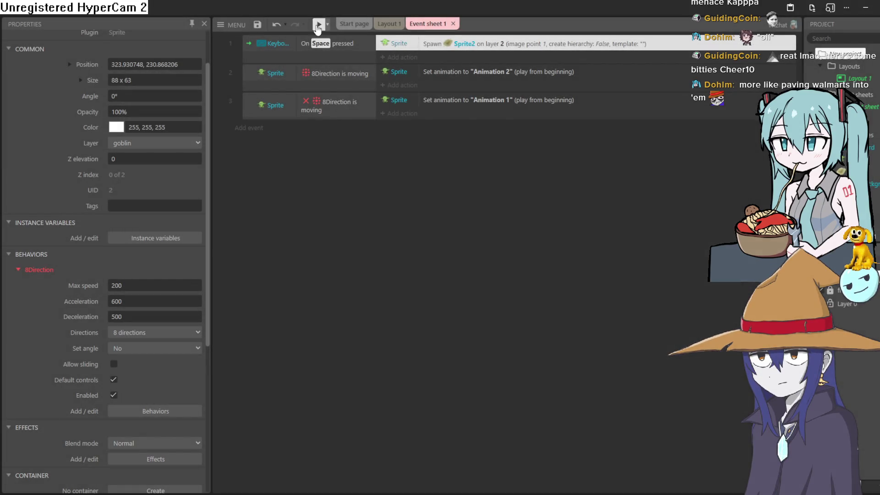
Preview the game to test puddle spawning, then return to Layout 1.
click(317, 26)
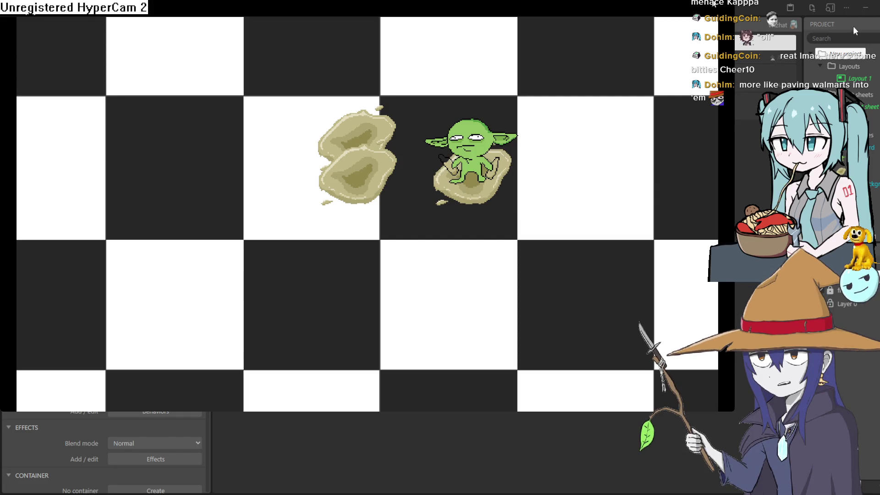
click(866, 19)
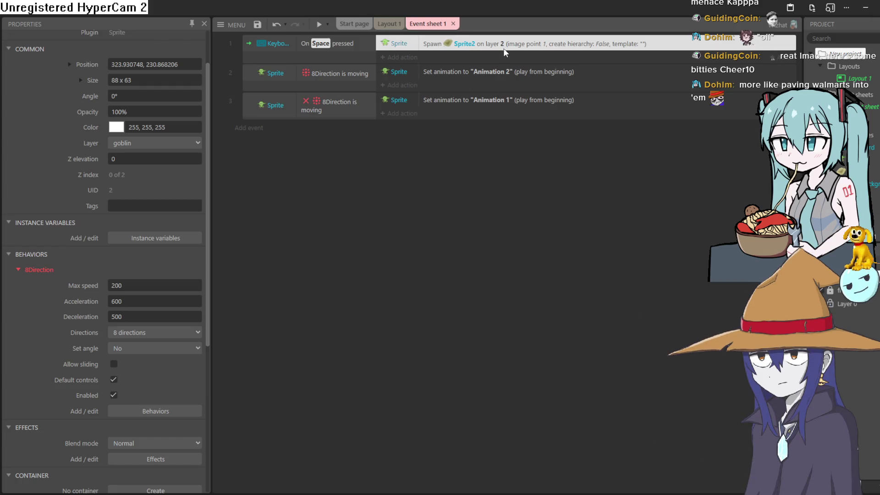
click(389, 23)
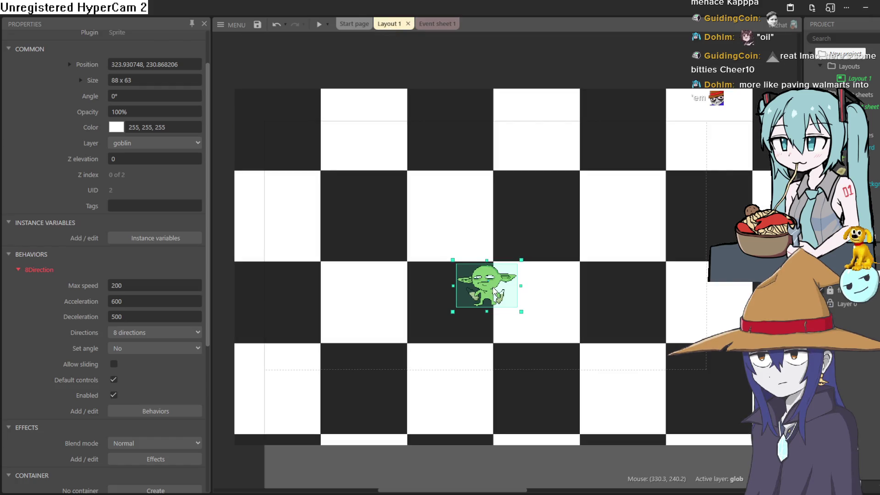
Confirm the feet point at 44, 60, then walk the goblin around dropping puddles in a preview.
double_click(496, 291)
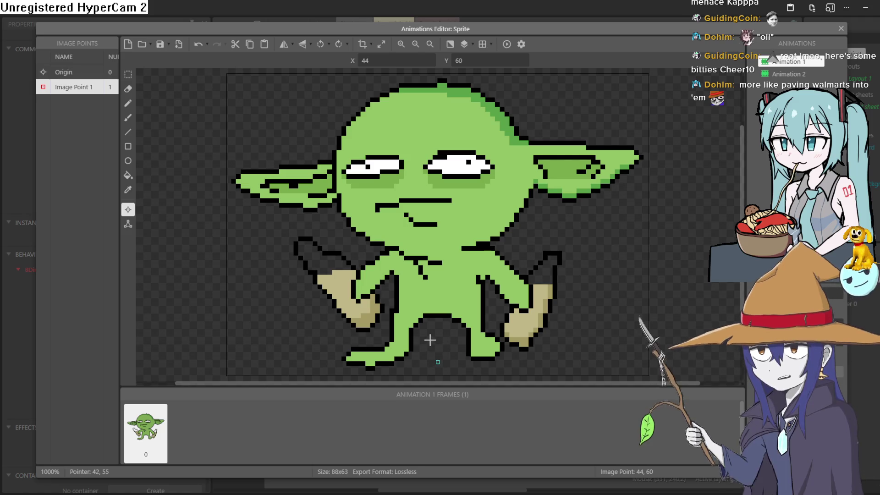
key(Escape)
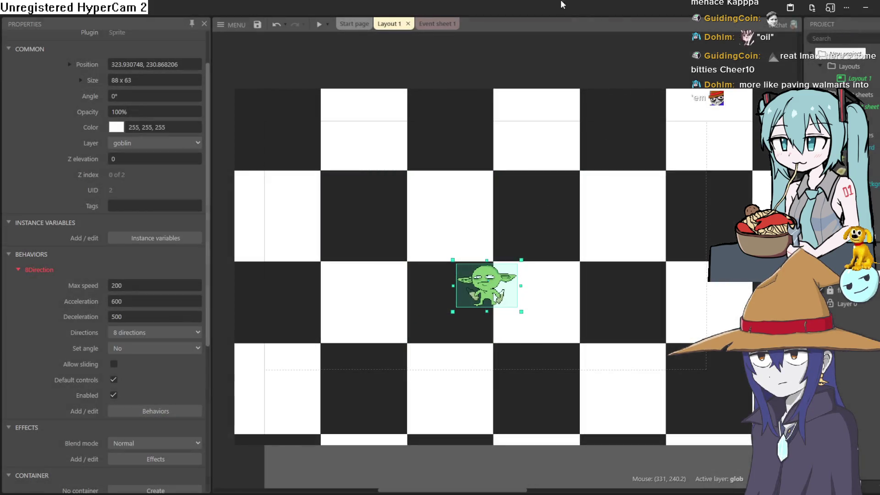
click(318, 24)
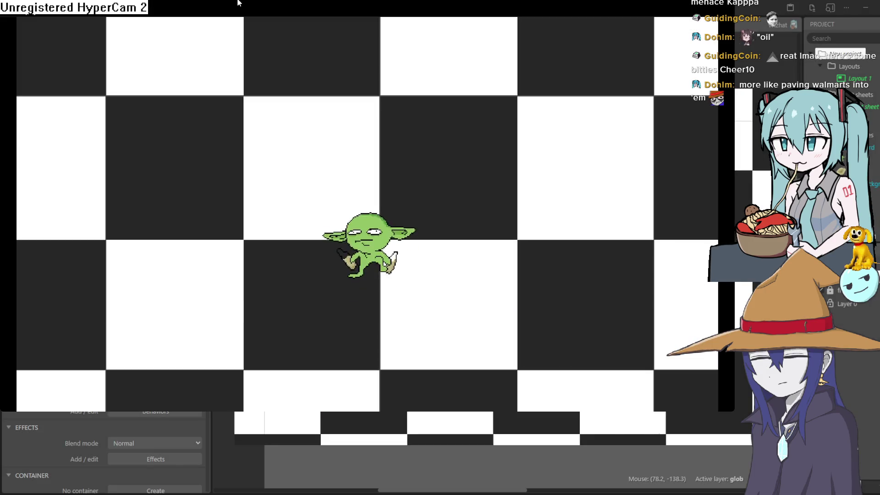
key(Right)
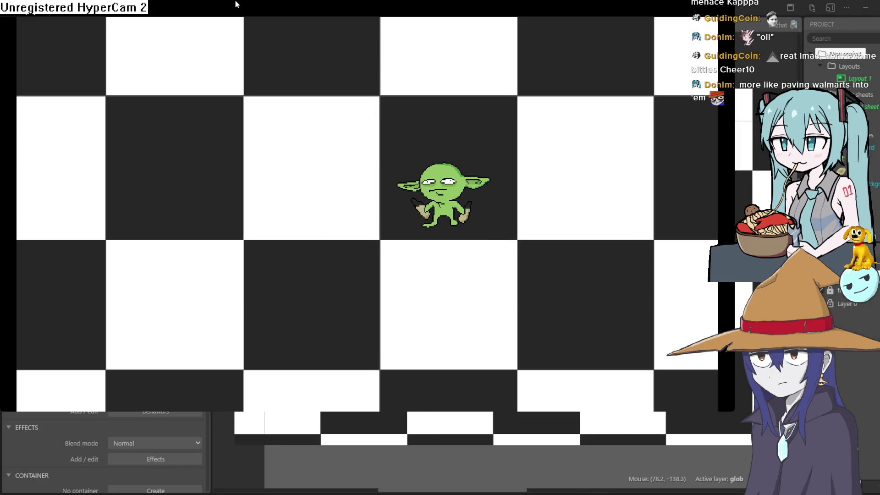
key(Left)
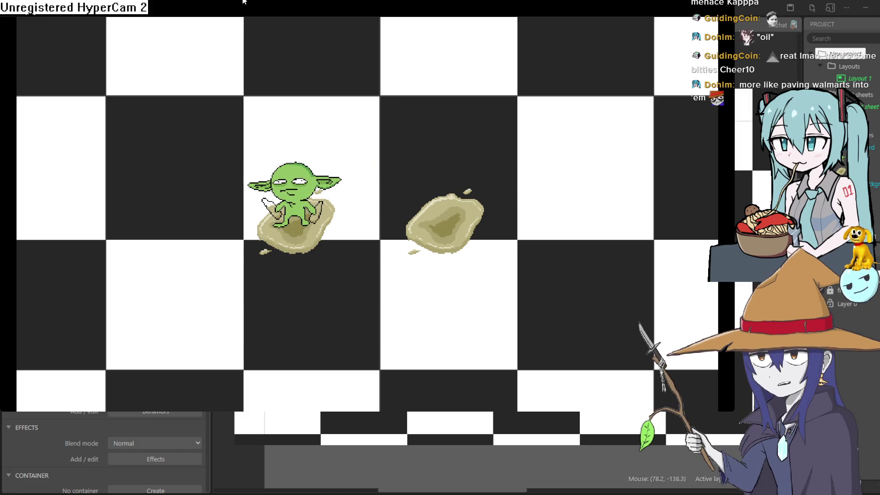
key(Left)
key(Up)
key(Left)
key(Down)
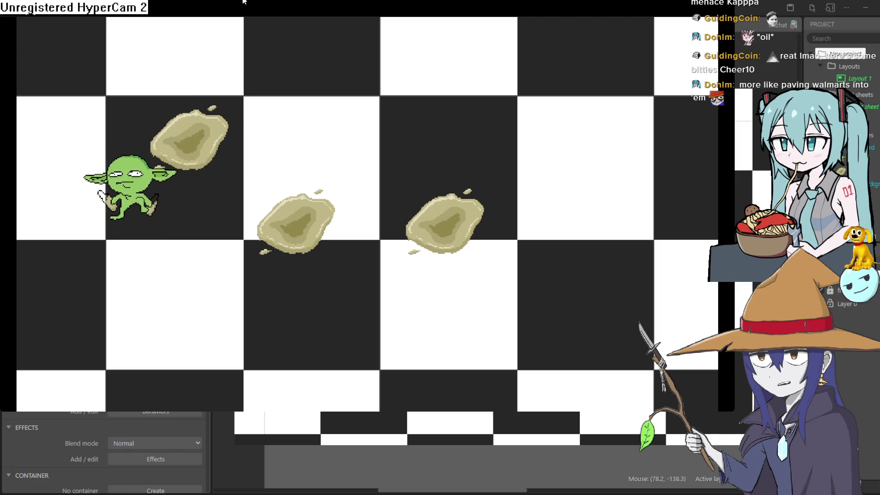
key(Right)
key(Down)
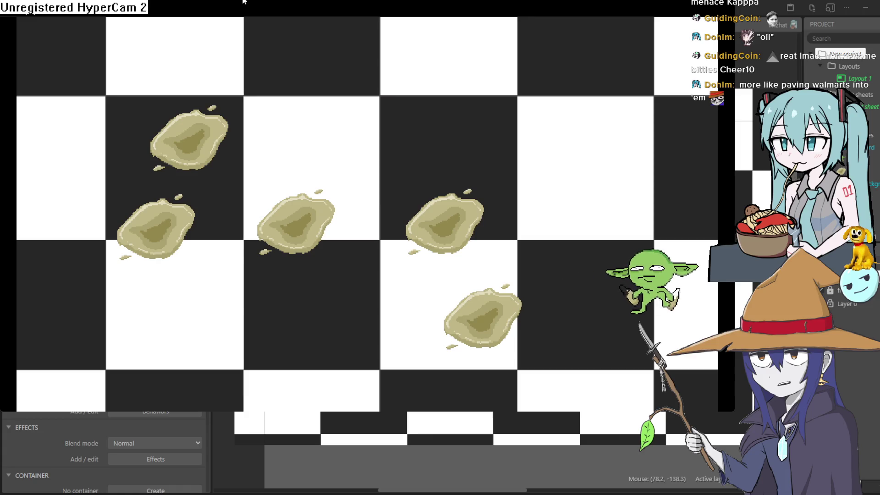
click(859, 13)
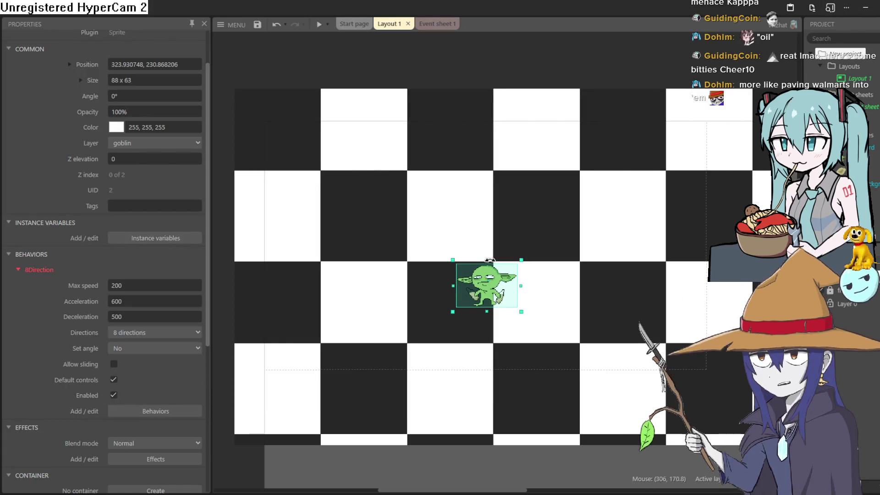
Apply Image Point 1 (44, 60) to all of the goblin's animations.
double_click(485, 284)
click(73, 88)
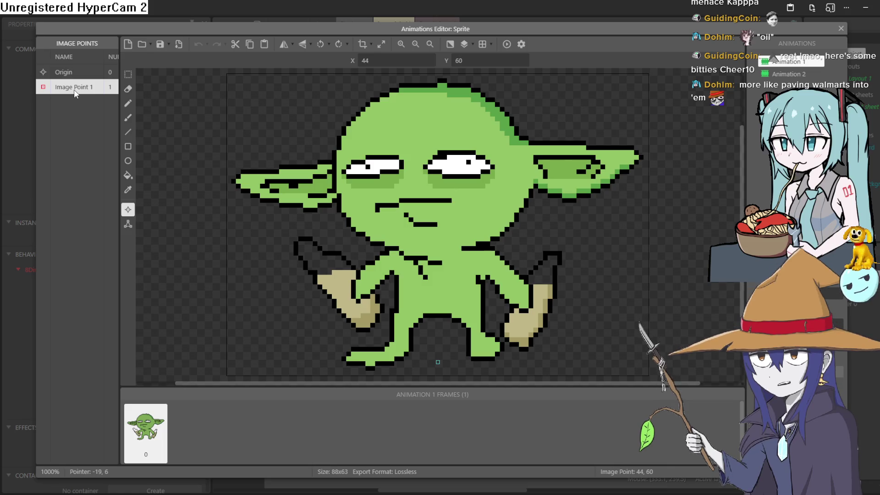
right_click(73, 89)
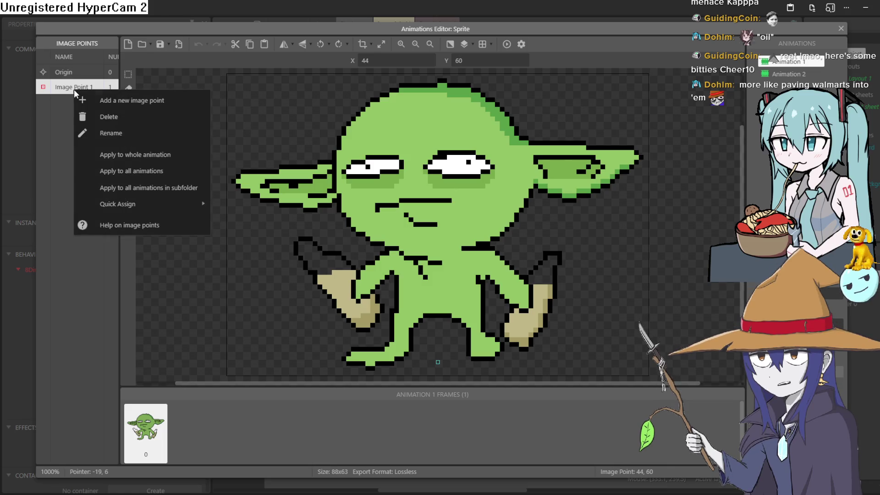
click(165, 171)
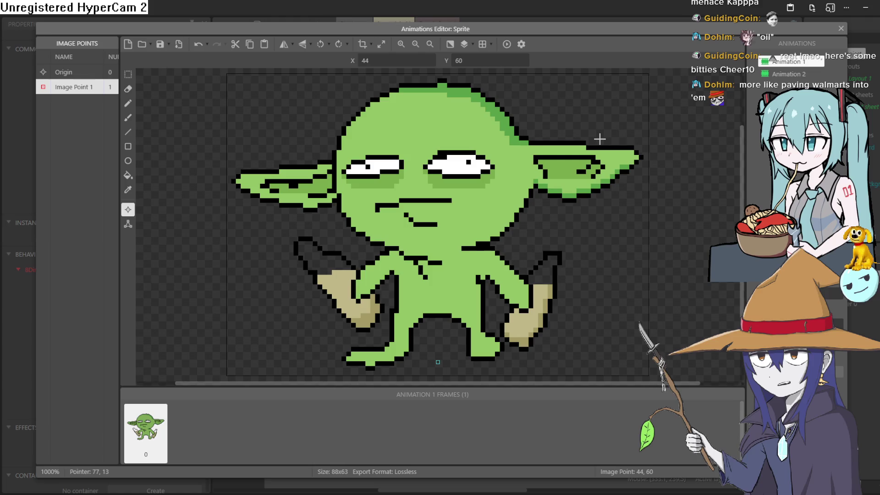
click(841, 28)
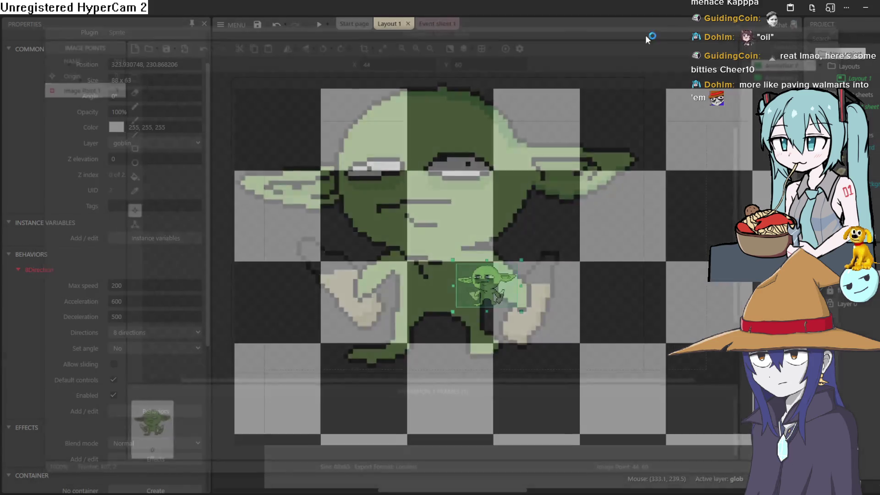
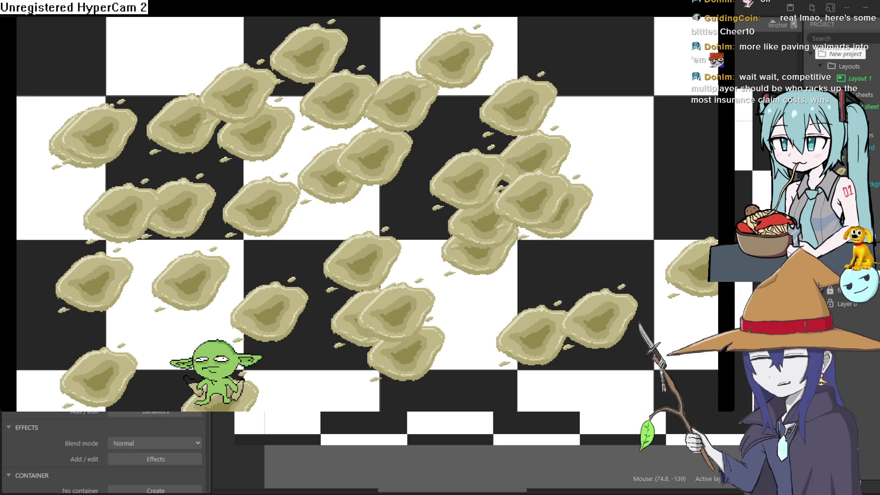
Walk the goblin with the arrow keys across the top, left and right edges of the rock field.
key(Up)
key(Right)
key(Right)
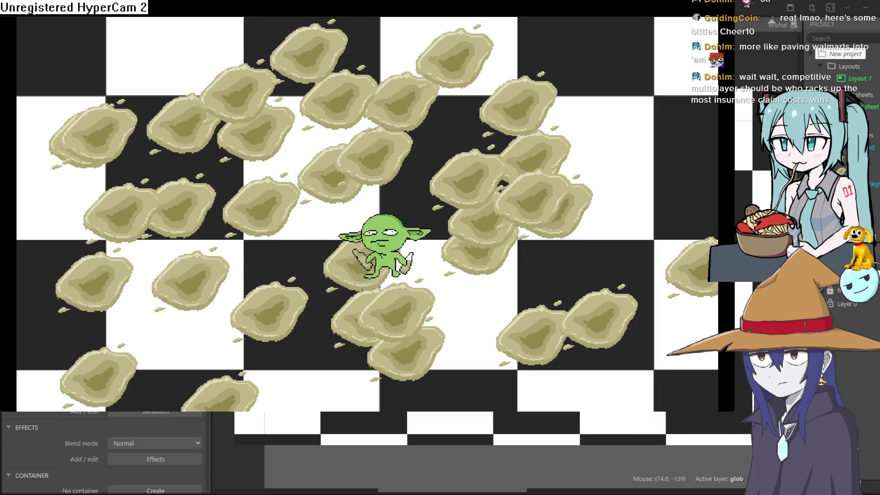
key(Up)
key(Left)
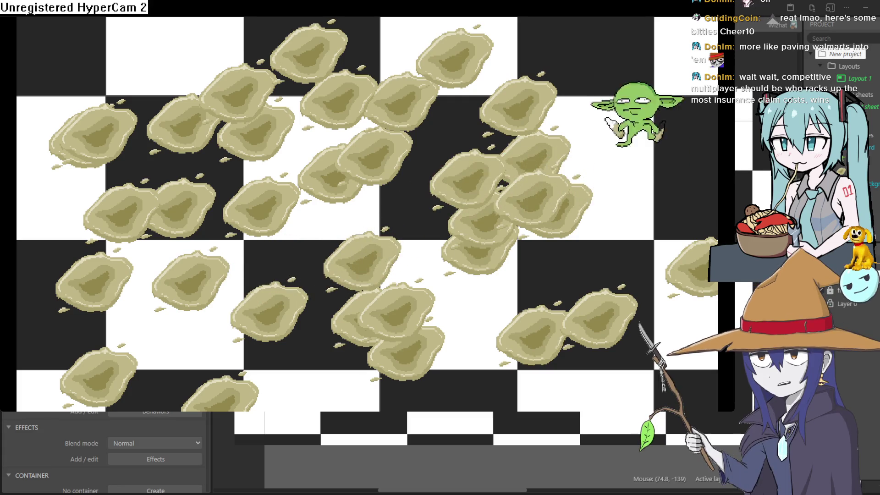
key(Left)
key(Up)
key(Down)
key(Down)
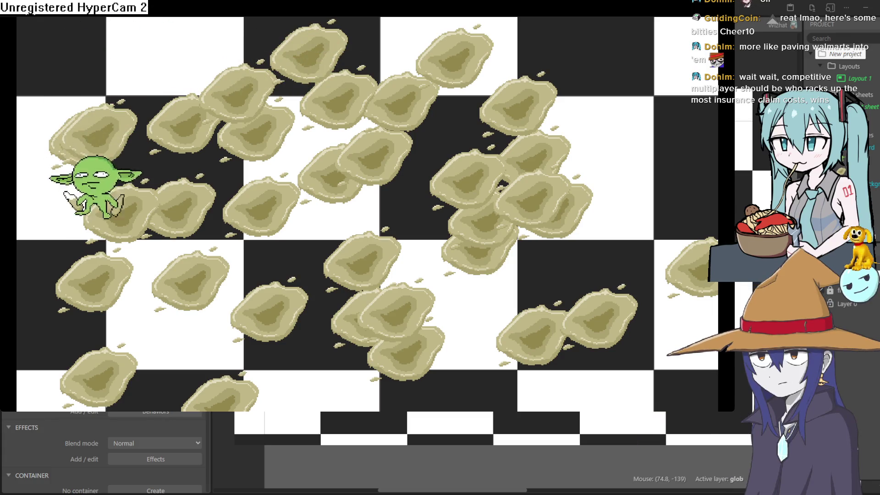
key(Right)
key(Up)
key(Right)
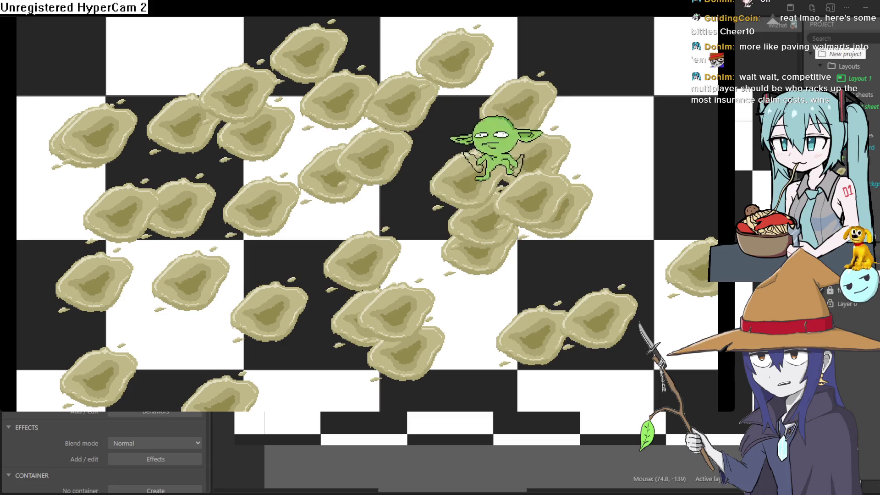
key(Down)
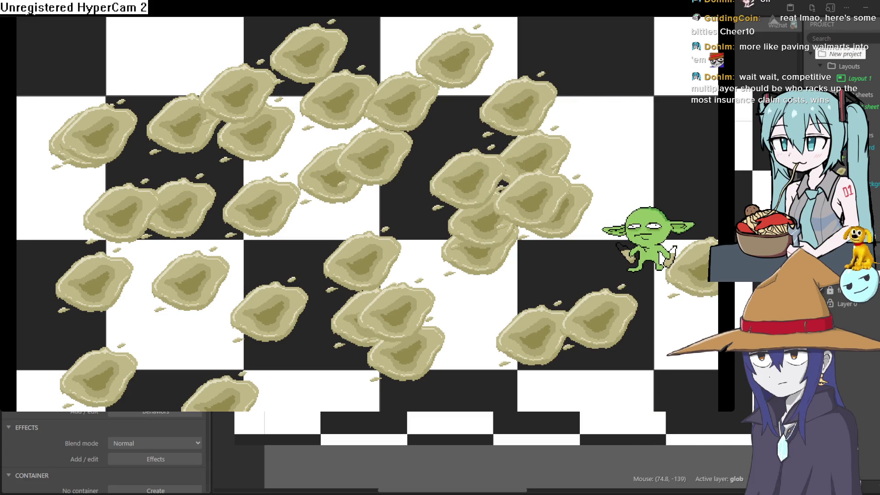
key(Left)
key(Up)
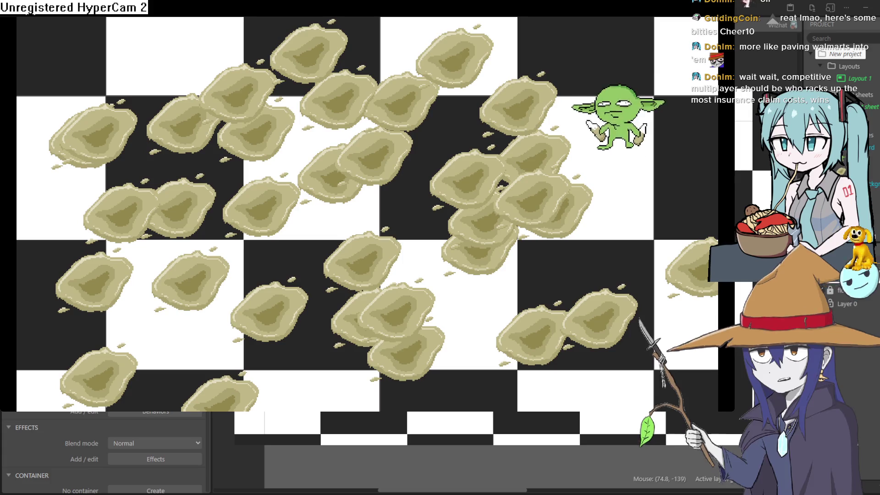
Keep walking the goblin to test its walk cycle, then close the preview and return to Aseprite.
key(Down)
key(Left)
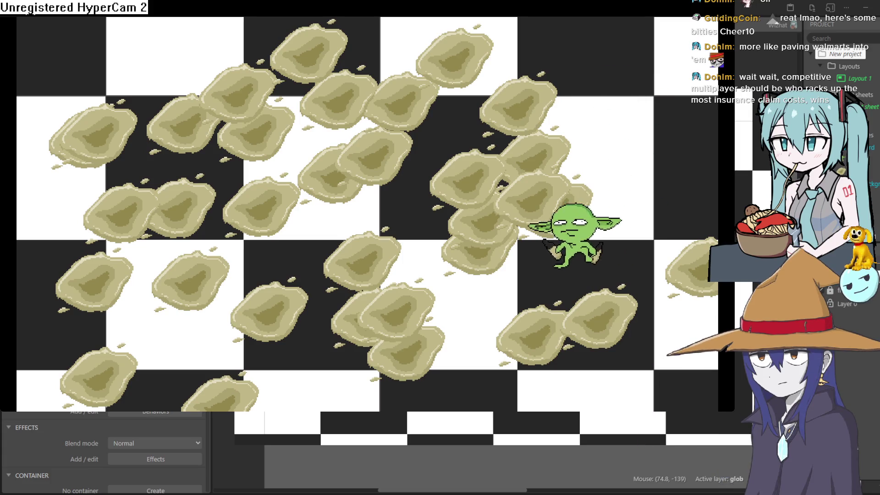
key(Left)
key(Right)
key(Up)
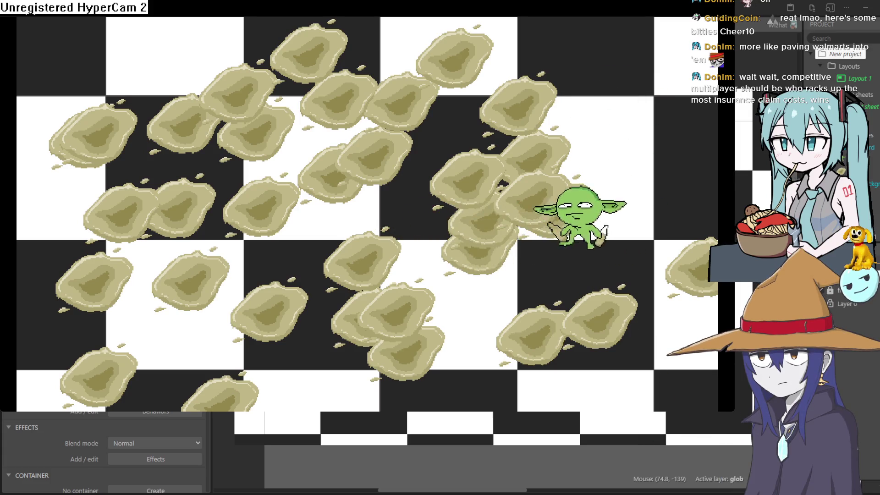
key(Down)
key(Left)
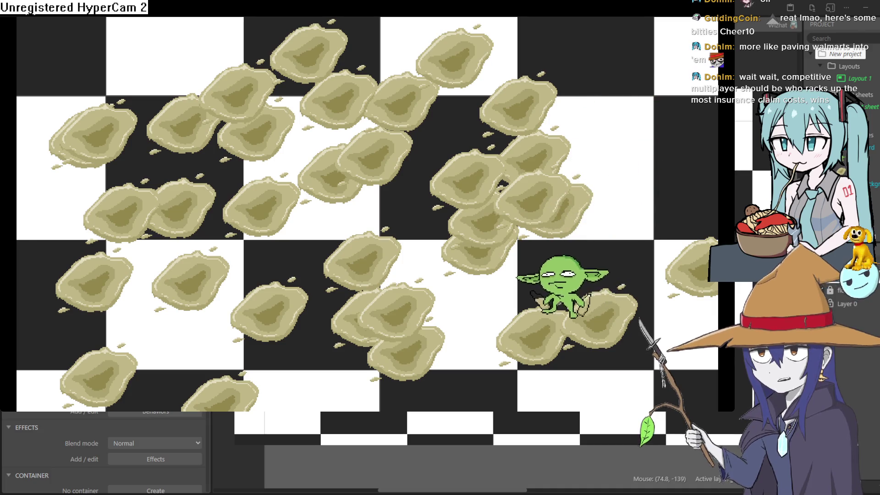
key(Up)
key(Left)
key(Right)
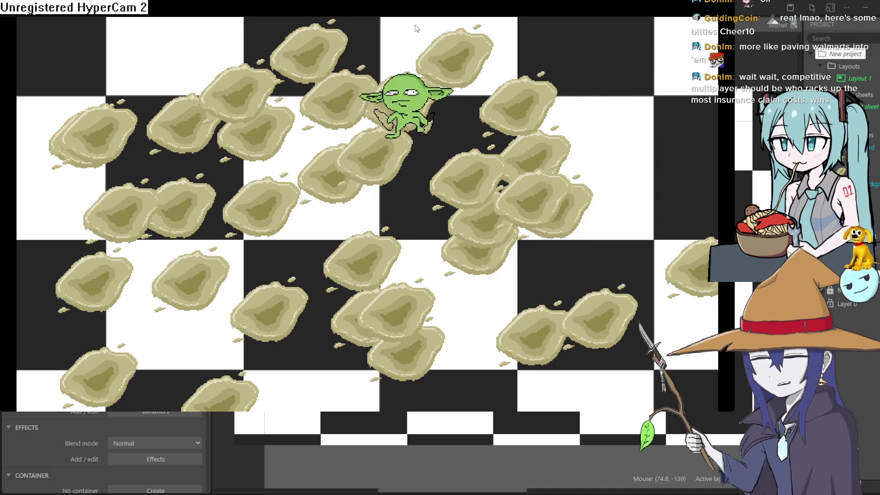
key(Right)
key(Down)
key(Left)
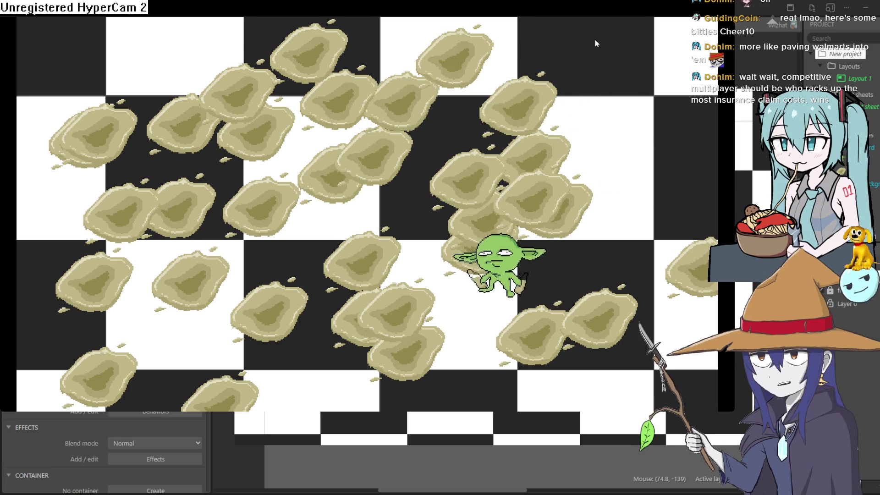
key(alt+F4)
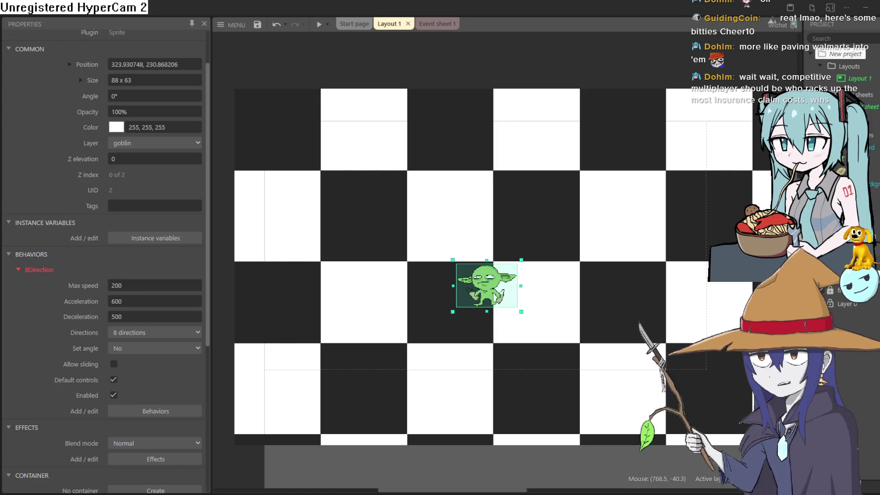
key(alt+Tab)
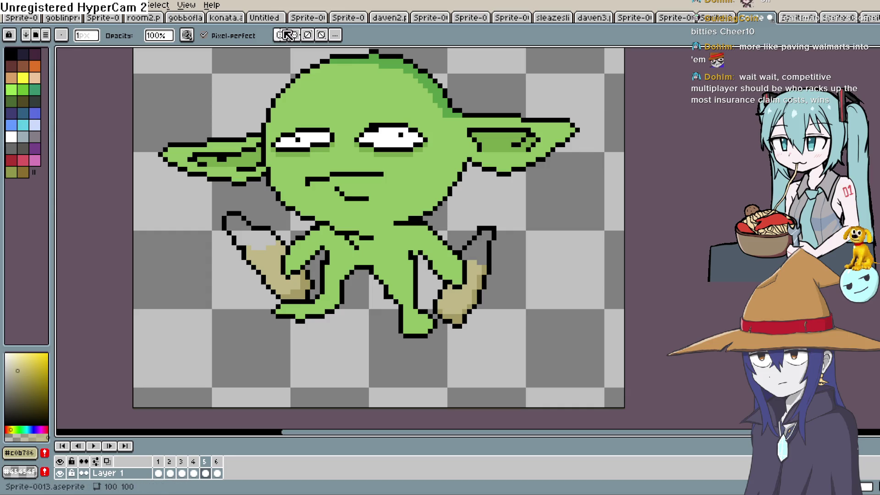
Flip frame 1 of the goblin walk cycle horizontally via Edit > Flip Horizontal.
click(41, 7)
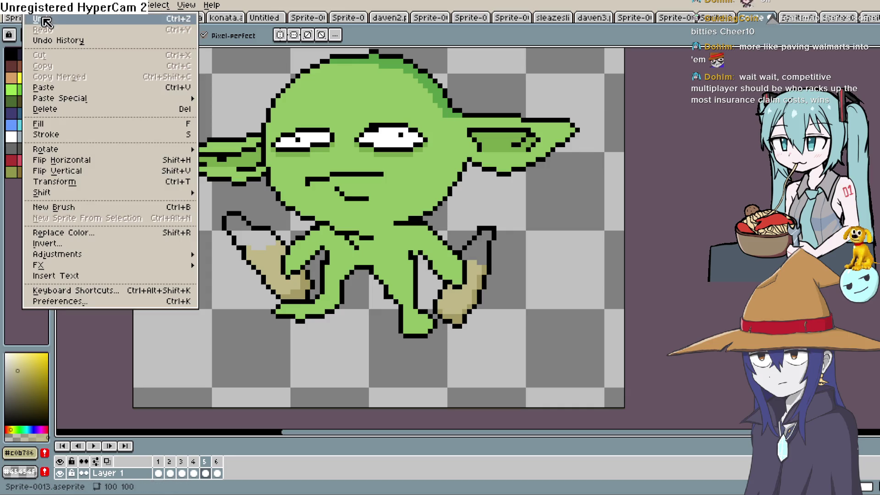
mouse_move(158, 5)
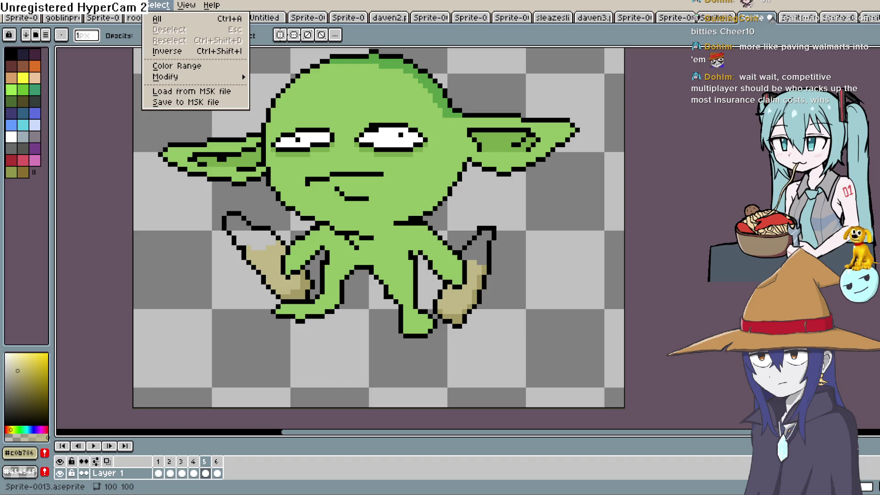
mouse_move(211, 5)
click(164, 474)
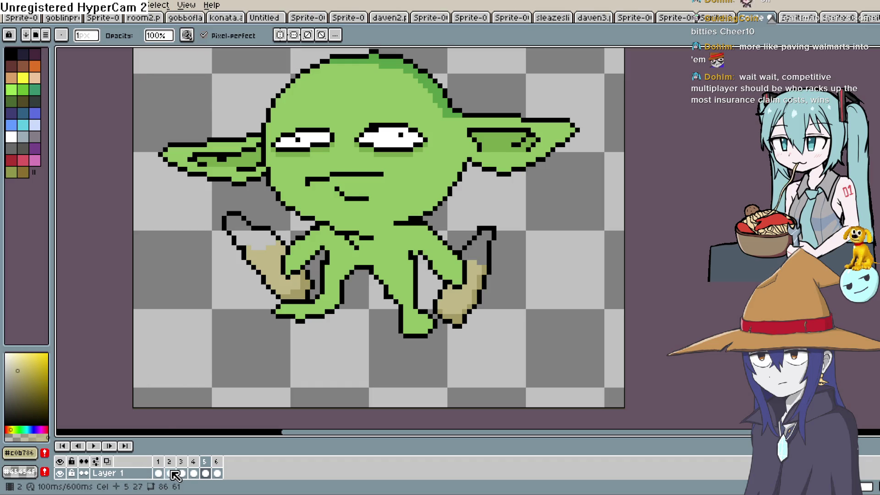
click(159, 474)
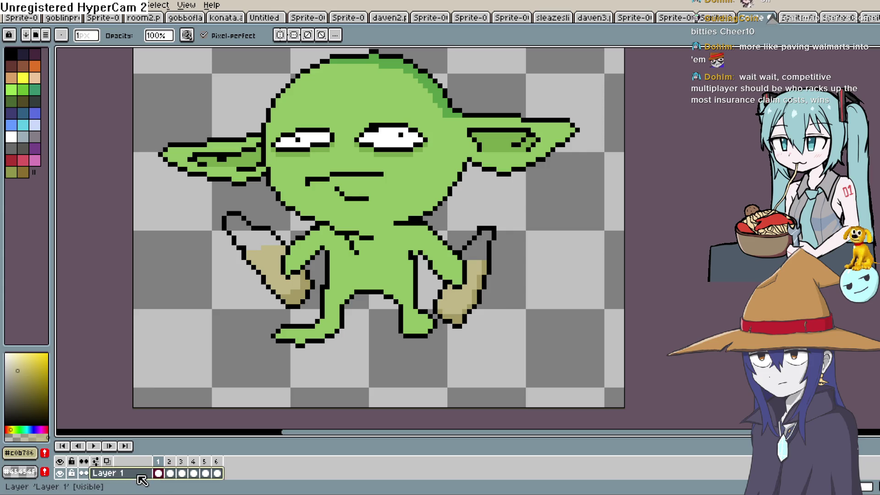
click(33, 6)
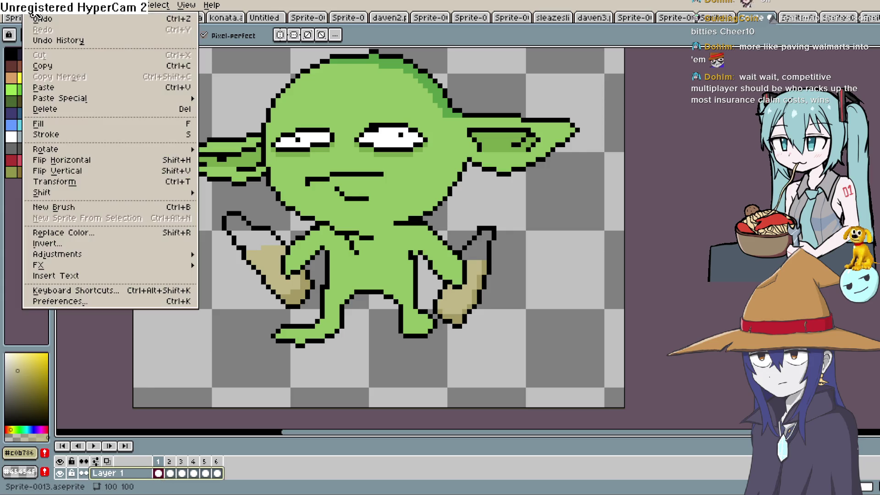
click(93, 159)
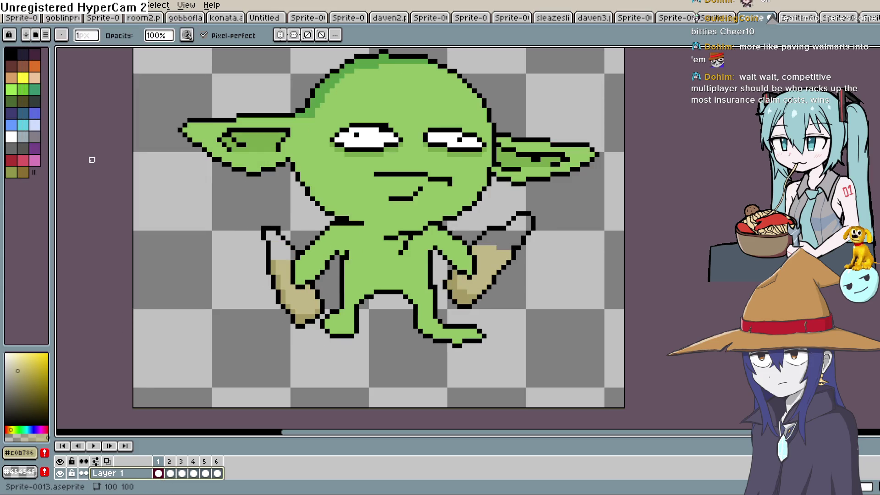
Check frames 2 and 4, then eyedrop the goblin's green skin #93c464 as the drawing colour.
click(170, 473)
click(194, 472)
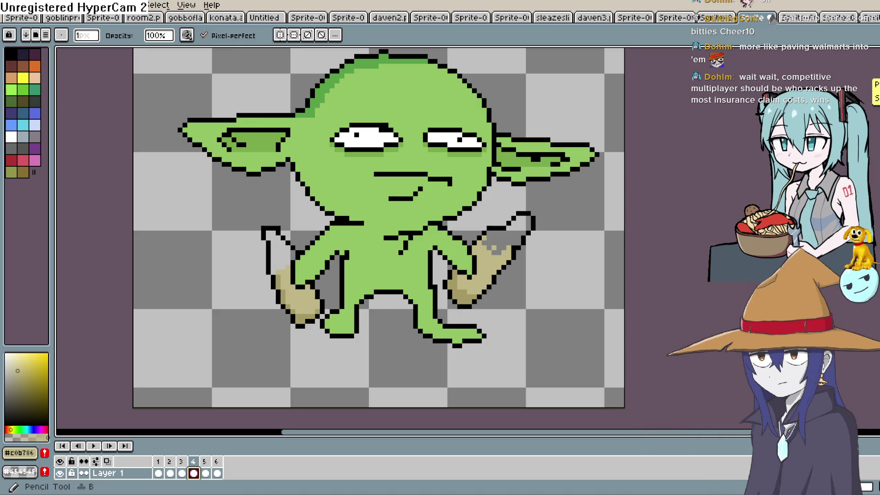
key(i)
click(373, 105)
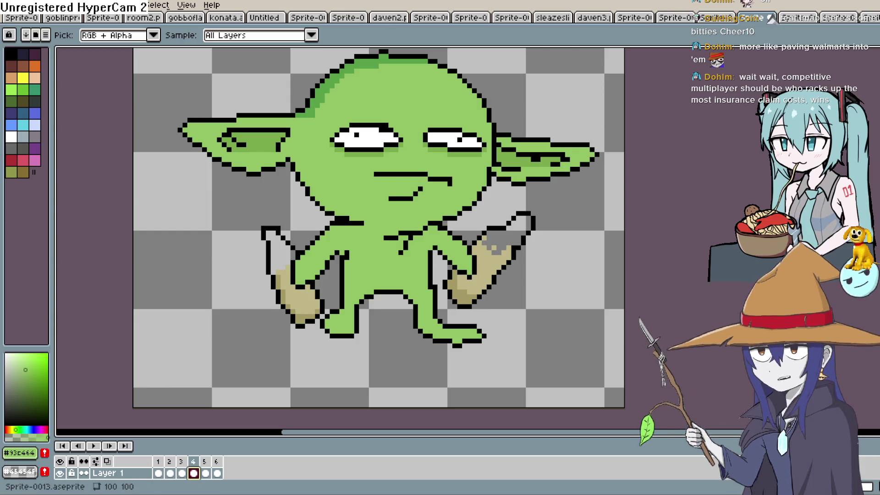
Read the SLICK jam's rules and Q&A, highlighting rules 2–4, then return to Aseprite.
scroll(276, 271, down, 5)
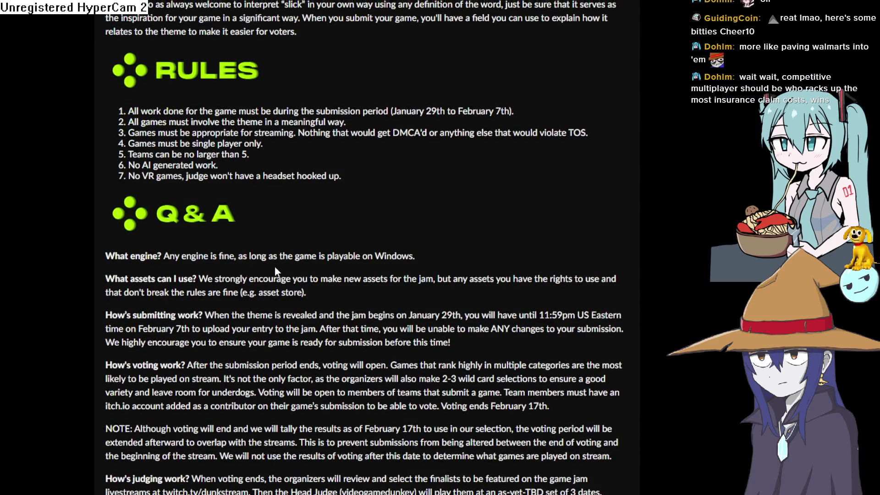
drag(127, 233, 563, 255)
click(568, 273)
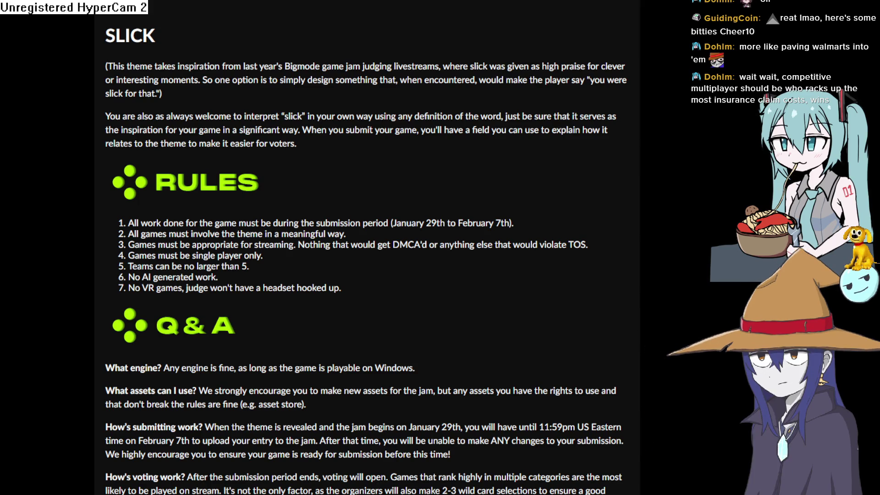
key(alt+Tab)
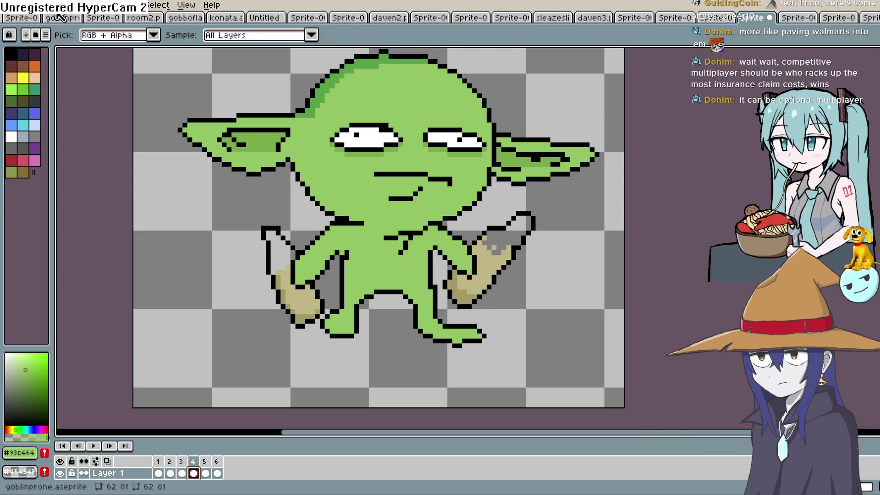
Save the goblin as Sprite-0013gob.aseprite, flip it horizontally, and switch to the Pencil.
mouse_move(59, 17)
mouse_down()
mouse_move(501, 243)
mouse_move(586, 247)
mouse_move(4, 17)
mouse_up()
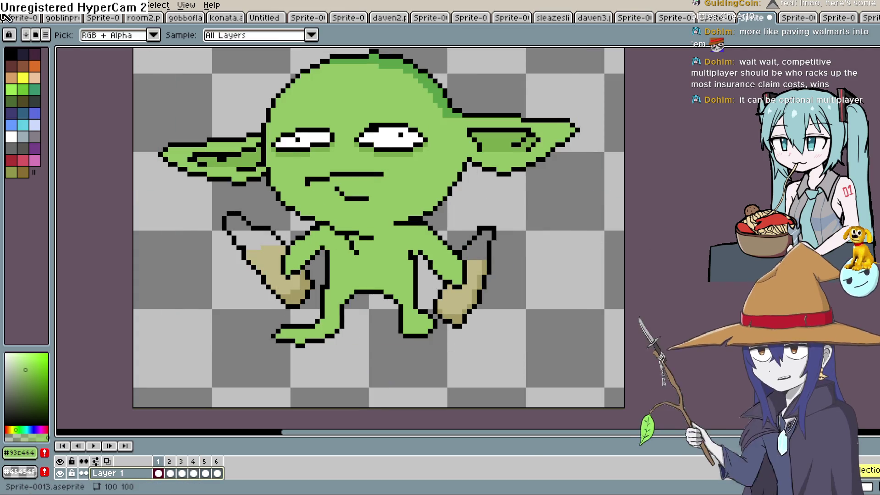
click(9, 6)
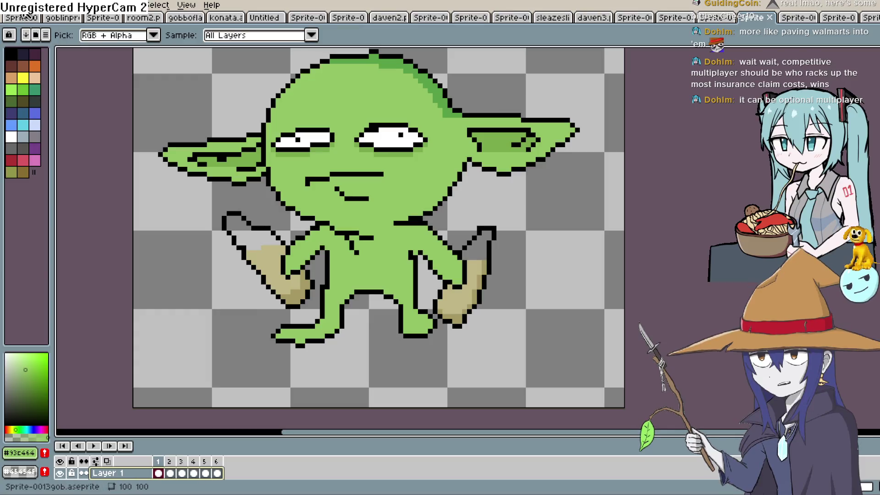
click(28, 5)
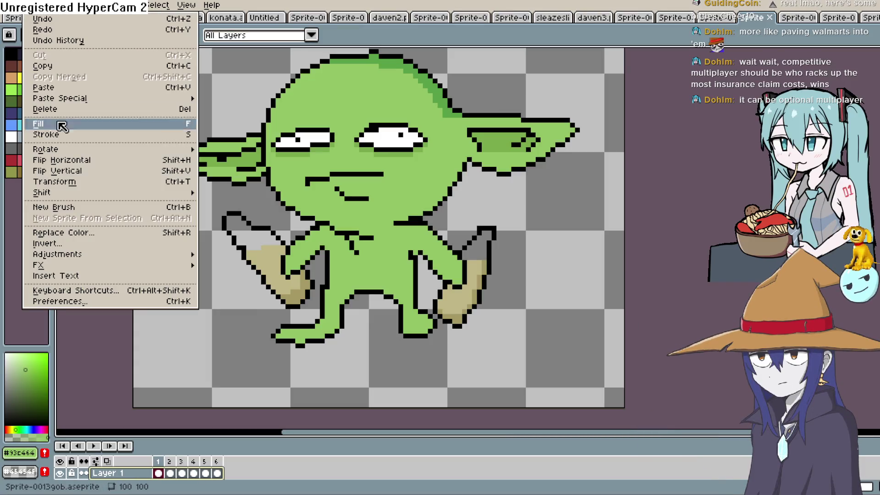
click(83, 161)
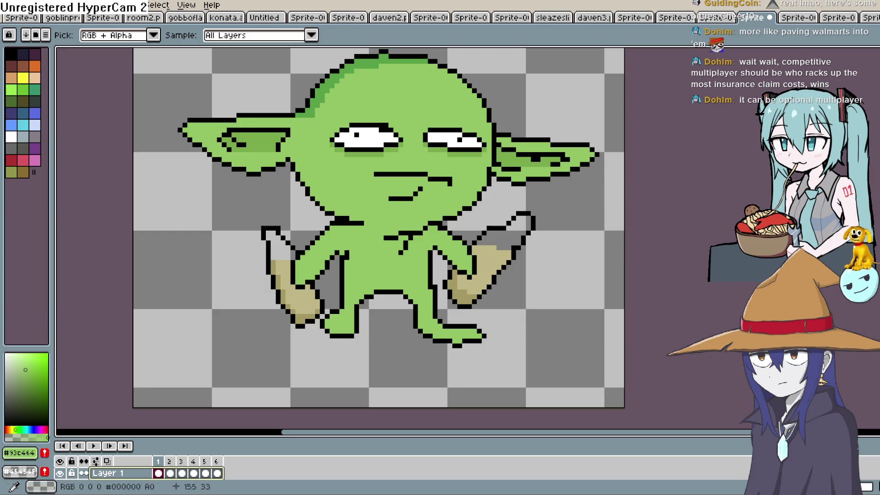
key(b)
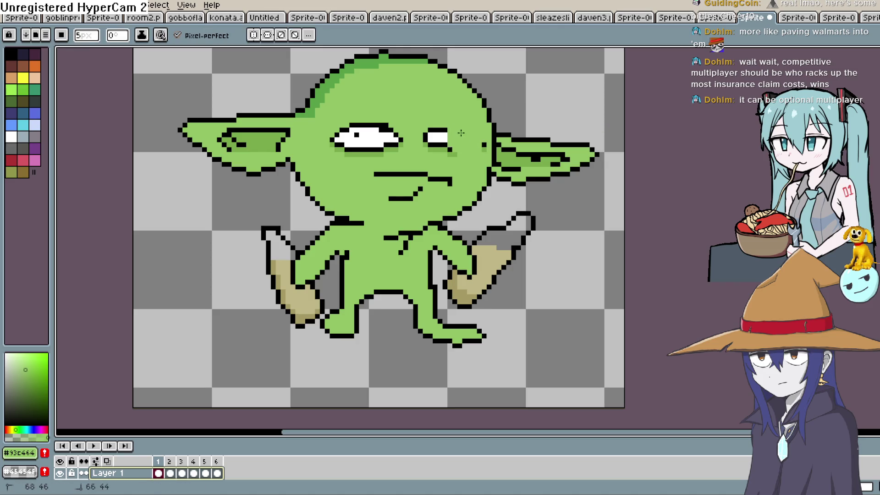
Paint over frame 1's mouth, eyes and dark head pixels in skin green.
mouse_move(451, 183)
mouse_down()
mouse_move(389, 174)
mouse_move(348, 131)
mouse_up()
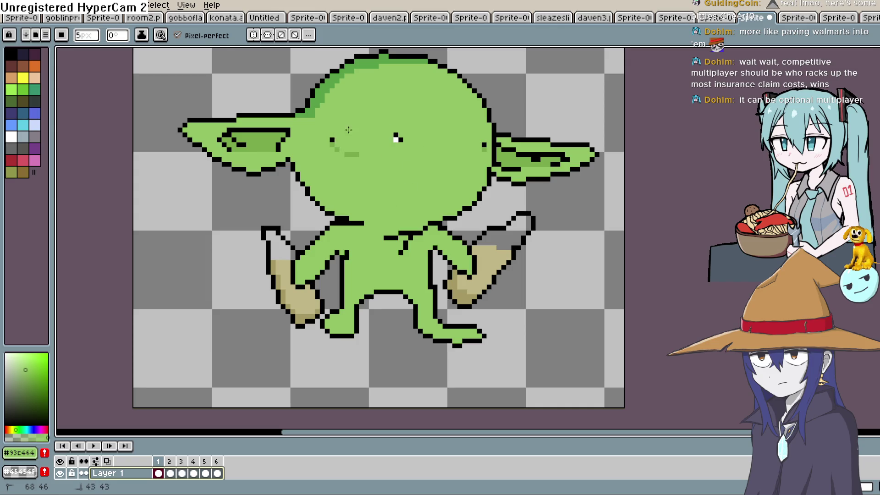
click(397, 139)
click(483, 147)
click(506, 159)
Undo the ear stroke, then with a smaller brush paint out both inner ears and the mouth marks, then go to frame 2.
key(ctrl+z)
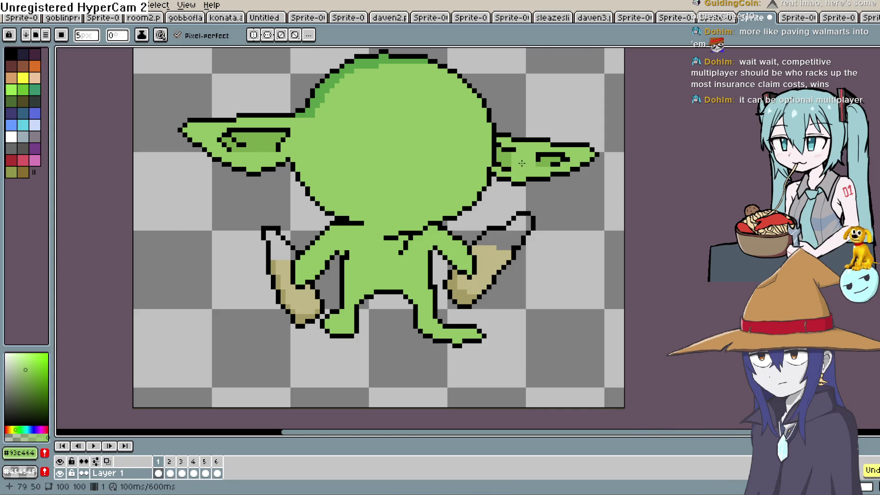
key(ctrl+z)
key(minus)
key(minus)
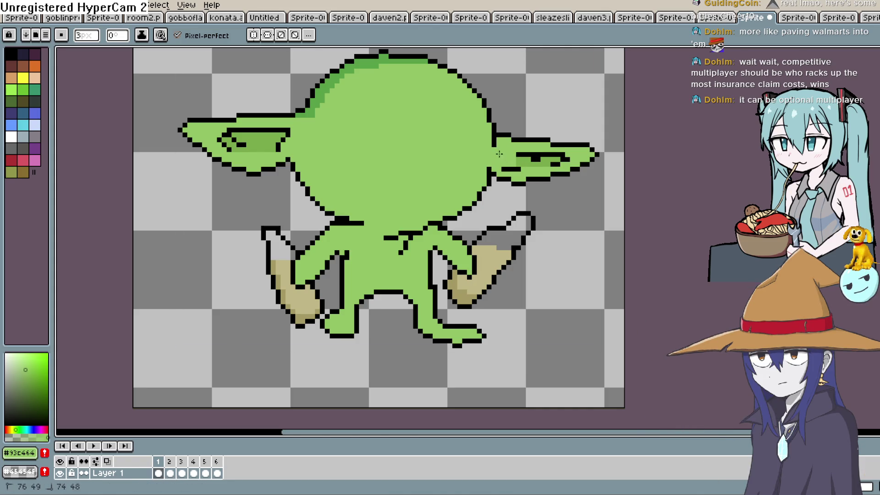
drag(531, 159, 560, 159)
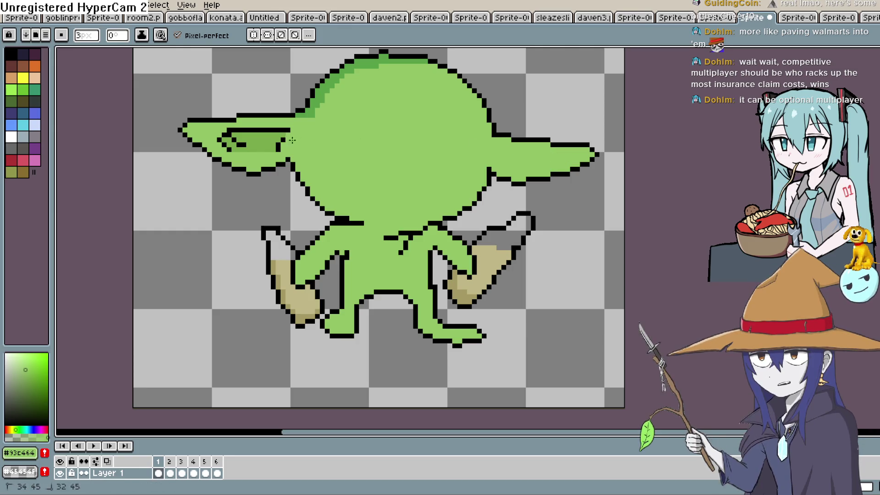
drag(275, 138, 229, 140)
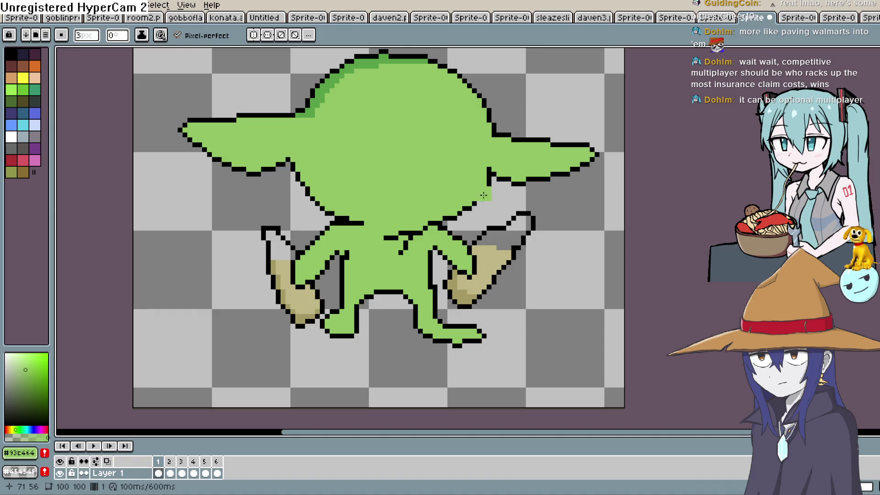
drag(428, 226, 396, 239)
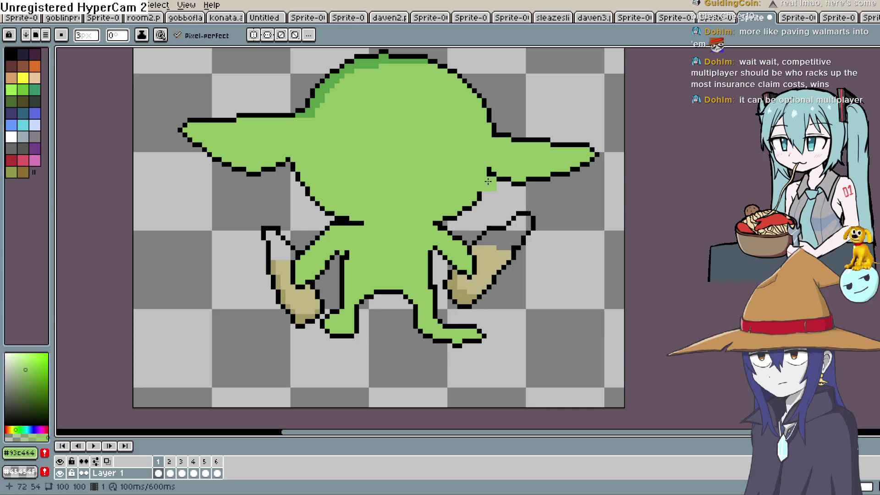
key(period)
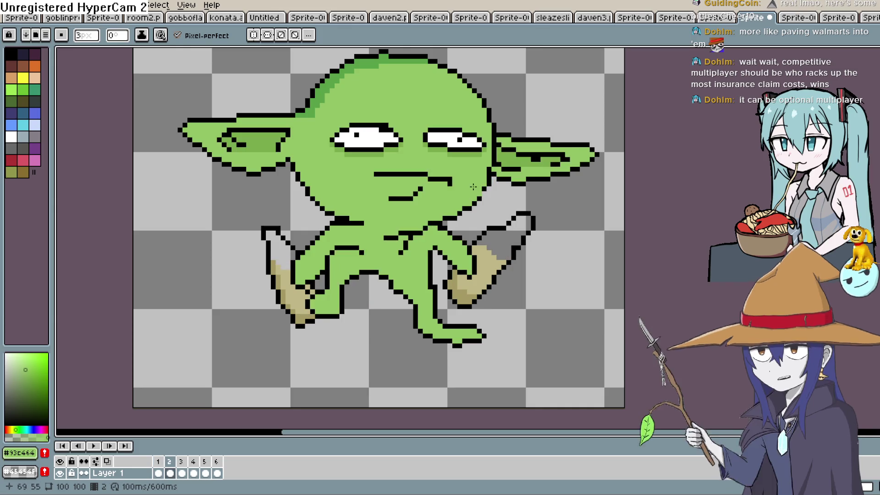
Paint out frame 2's face, both inner ears and the belly line in green.
drag(397, 206, 440, 180)
mouse_move(394, 137)
mouse_down()
mouse_move(336, 135)
mouse_move(411, 142)
mouse_up()
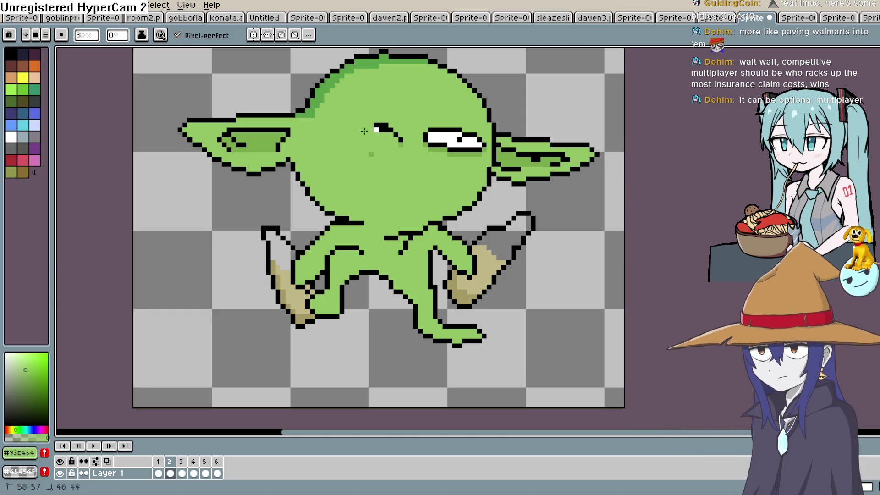
mouse_move(473, 153)
mouse_down()
mouse_move(494, 150)
mouse_move(508, 165)
mouse_move(565, 157)
mouse_up()
drag(294, 137, 239, 134)
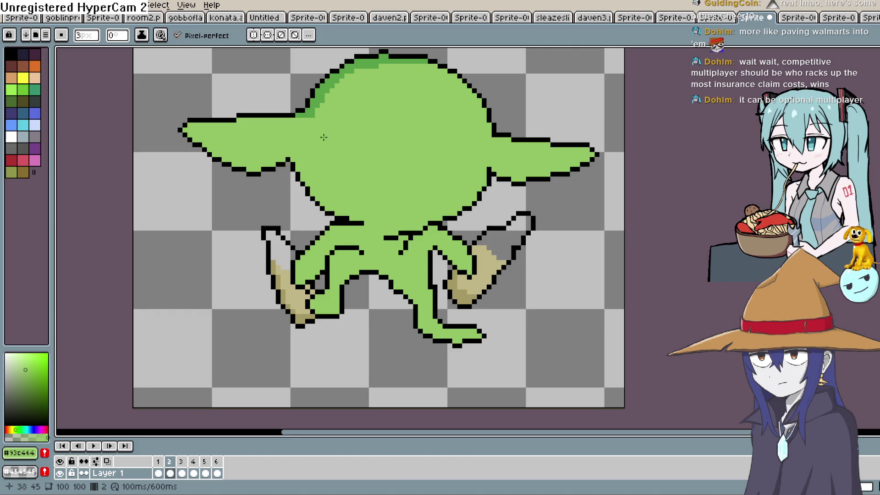
drag(406, 241, 404, 236)
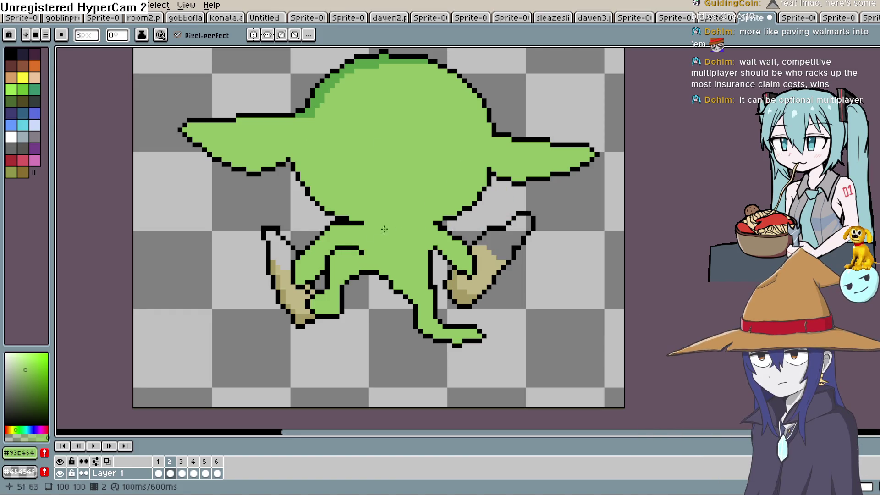
With a 1px Pencil, touch up the leg outlines using sampled black and green, then return to frame 1.
key(i)
click(322, 270)
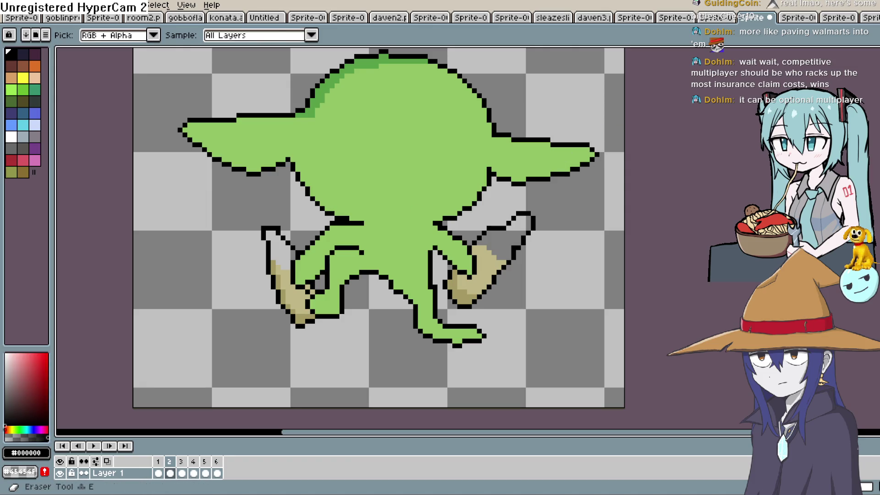
key(b)
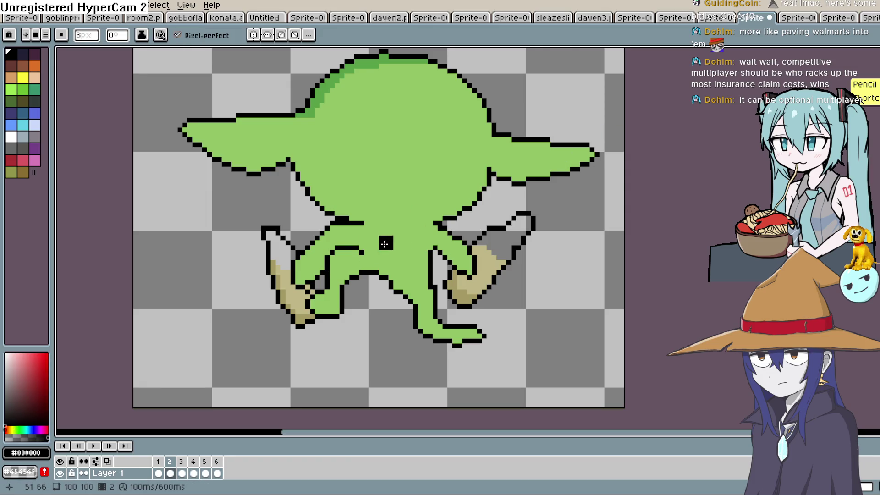
key(minus)
key(minus)
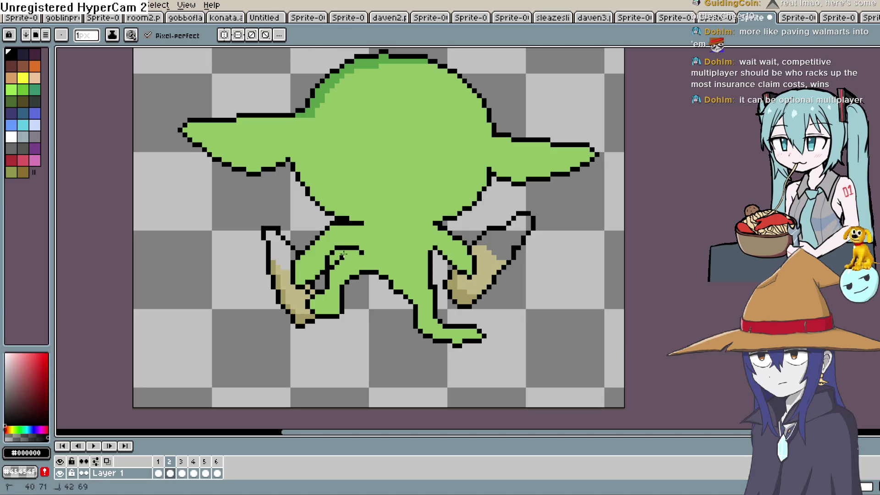
key(i)
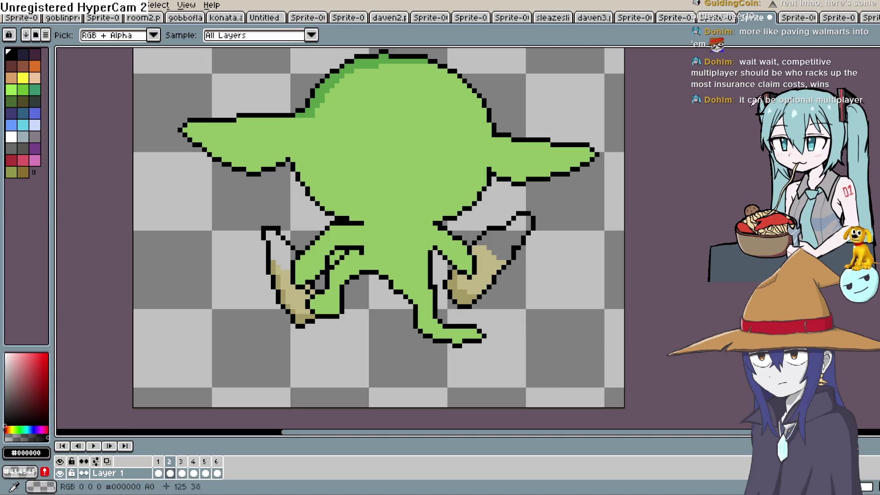
click(364, 232)
key(b)
drag(338, 249, 330, 257)
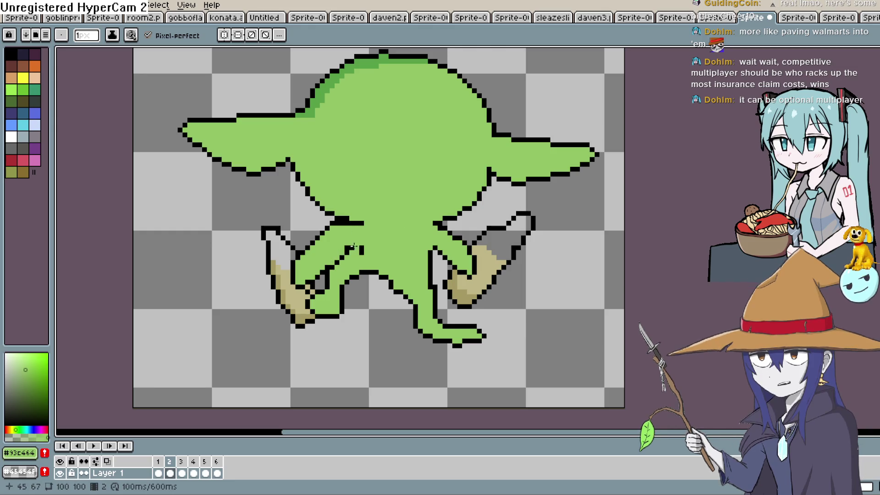
key(Left)
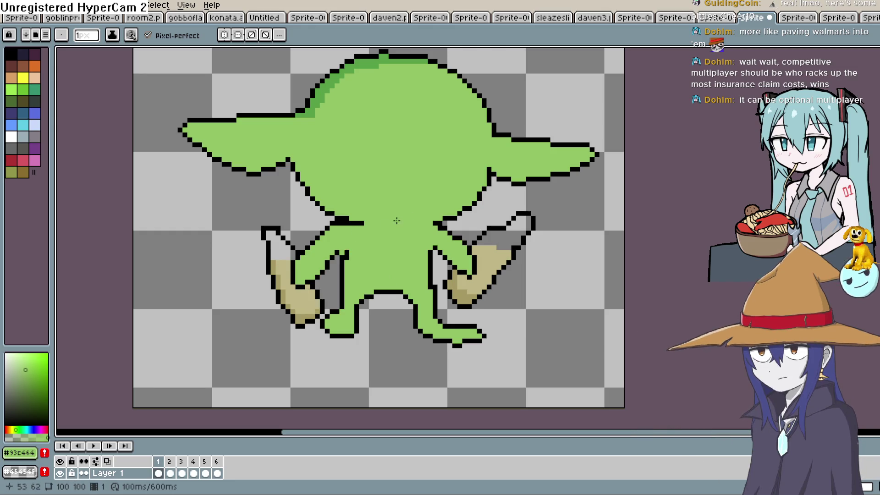
Pick a darker green from the colour field and try a spine line, then undo it.
key(i)
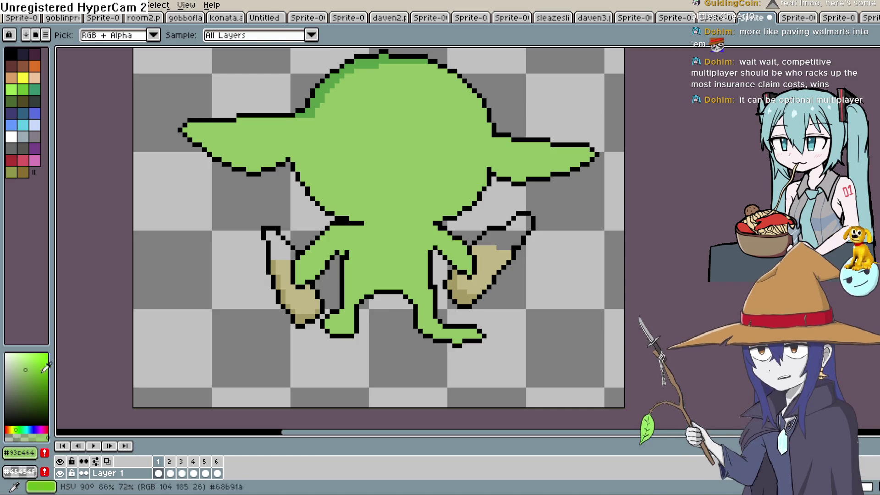
click(26, 381)
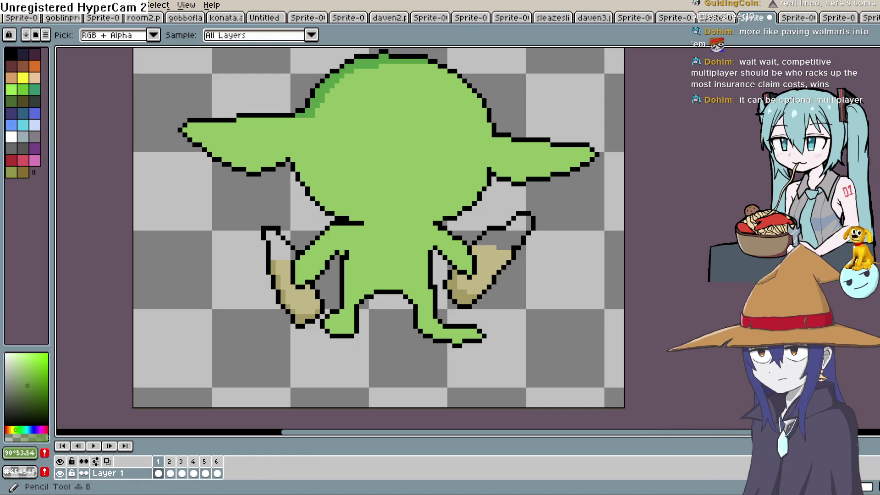
click(862, 100)
drag(400, 223, 399, 236)
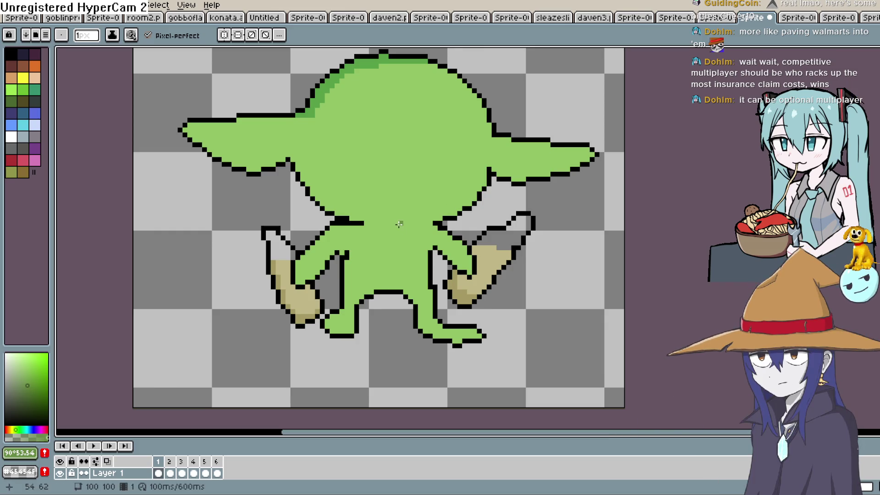
key(ctrl+z)
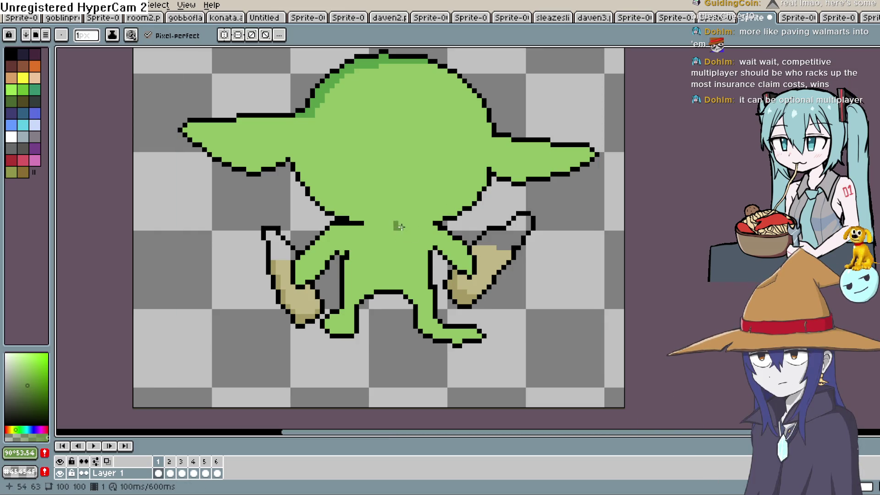
Dot six dark-green pixels down the centre of frame 1's back, then compare with frame 2.
click(400, 228)
click(395, 234)
click(395, 242)
click(400, 248)
click(396, 253)
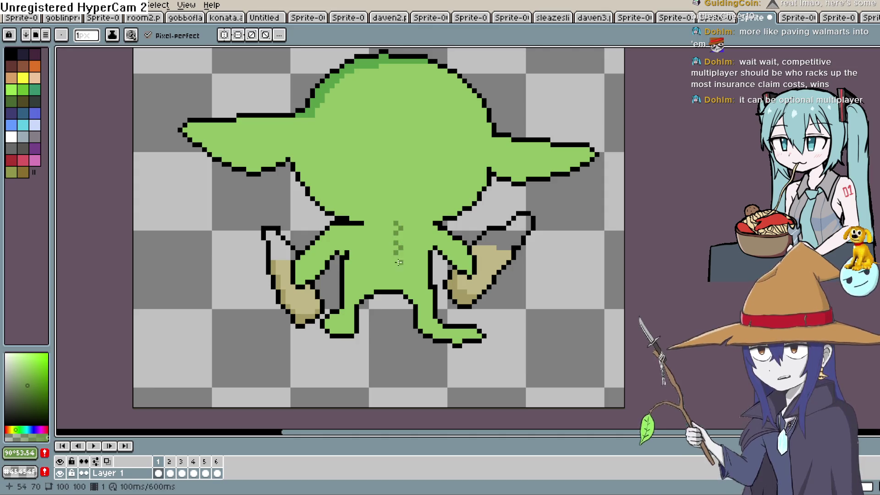
click(397, 263)
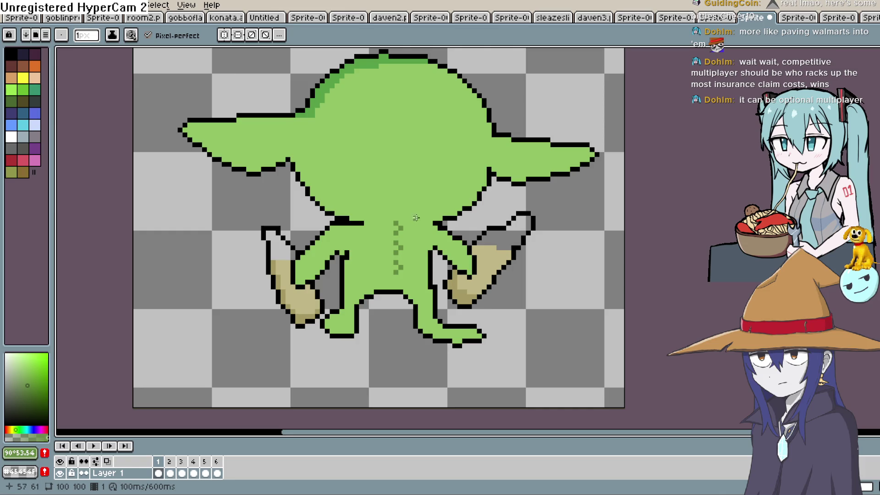
key(Right)
key(Left)
key(Right)
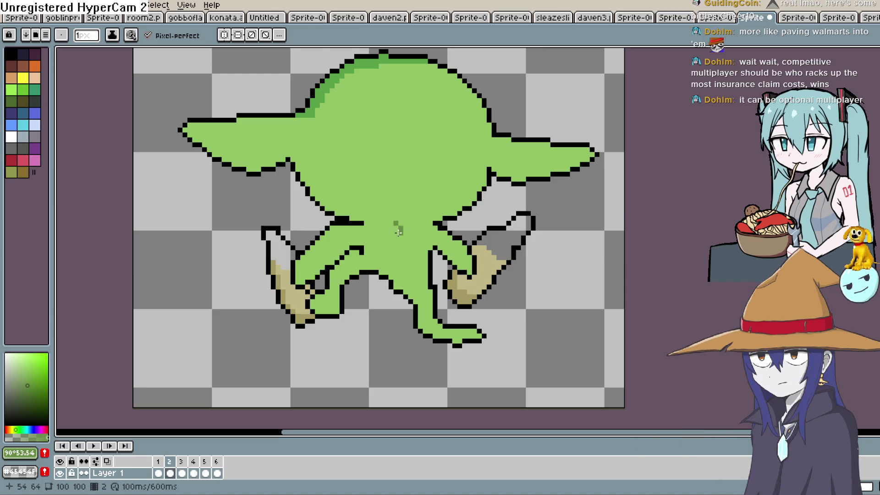
Dot dark-green spine pixels down frame 2's back, compare it with frame 1, and move to frame 3.
click(402, 241)
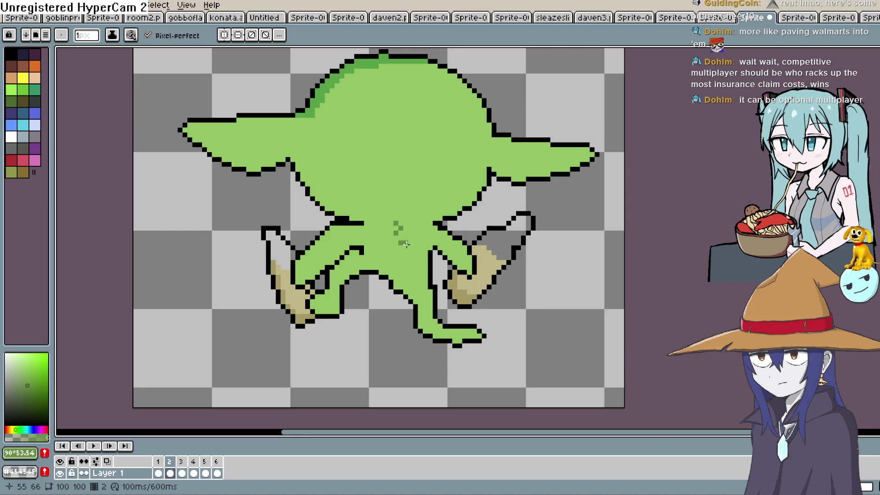
drag(402, 263, 404, 273)
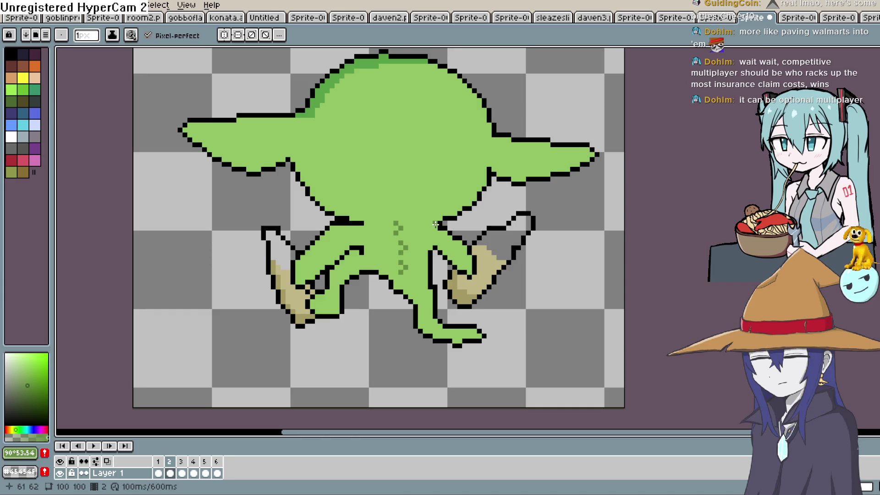
key(Left)
key(Right)
key(Left)
key(Right)
key(Left)
key(Right)
key(Right)
key(Left)
key(Right)
key(Right)
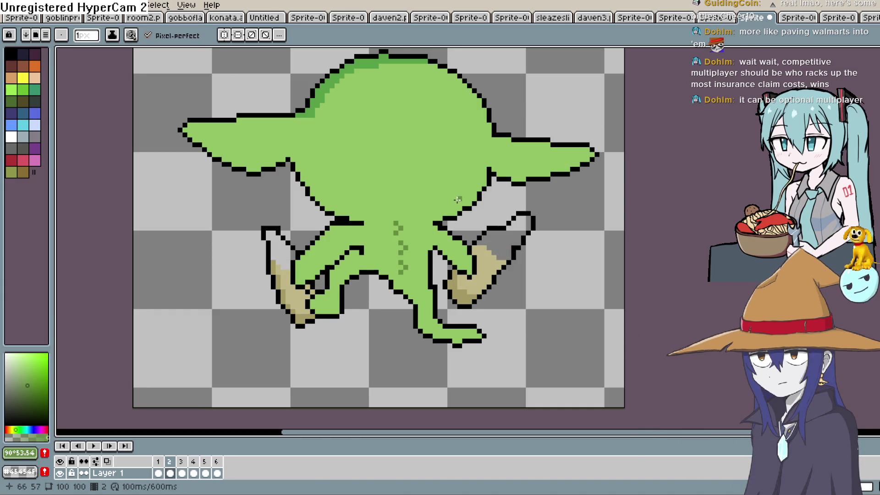
key(Left)
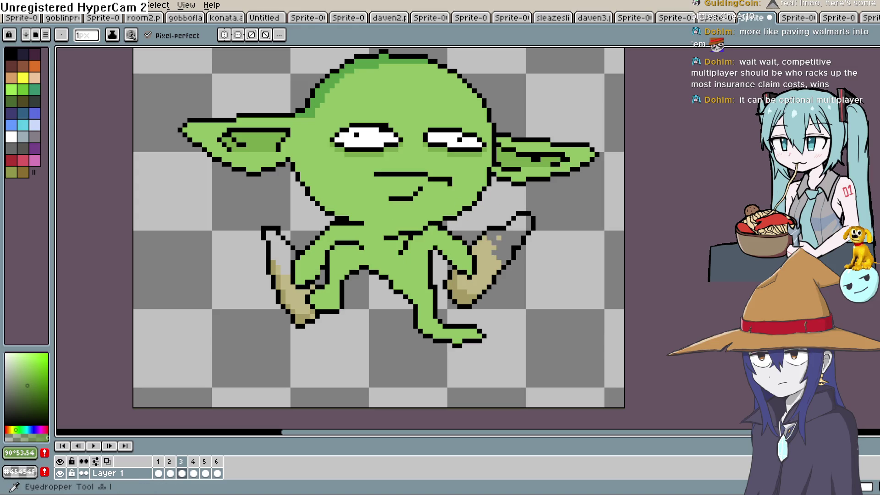
Sample the body green and, with a 5px Pencil, paint over frame 3's mouth and eyes.
key(i)
click(540, 158)
key(b)
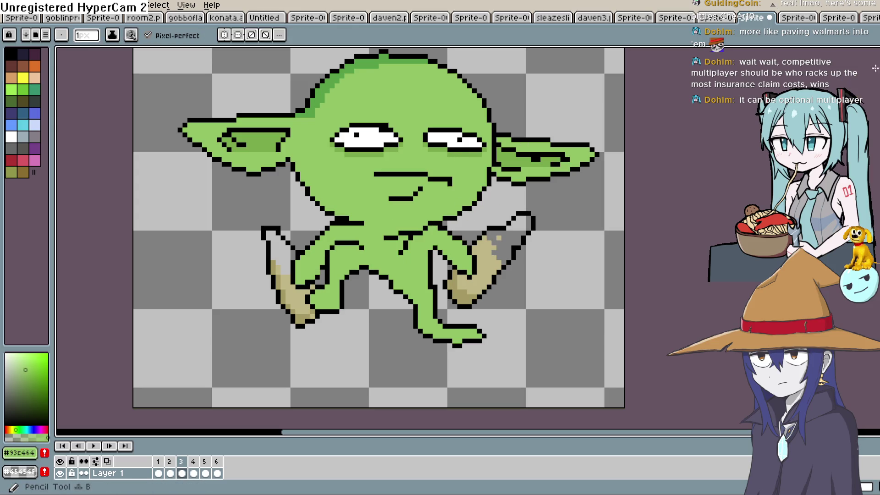
key(plus)
key(plus)
key(plus)
mouse_move(430, 167)
mouse_down()
mouse_move(428, 179)
mouse_move(378, 174)
mouse_move(371, 133)
mouse_move(353, 137)
mouse_move(401, 133)
mouse_move(541, 152)
mouse_move(490, 156)
mouse_move(562, 162)
mouse_up()
At 4px, paint out the left inner ear and body dash, then pick black from the outline.
key(minus)
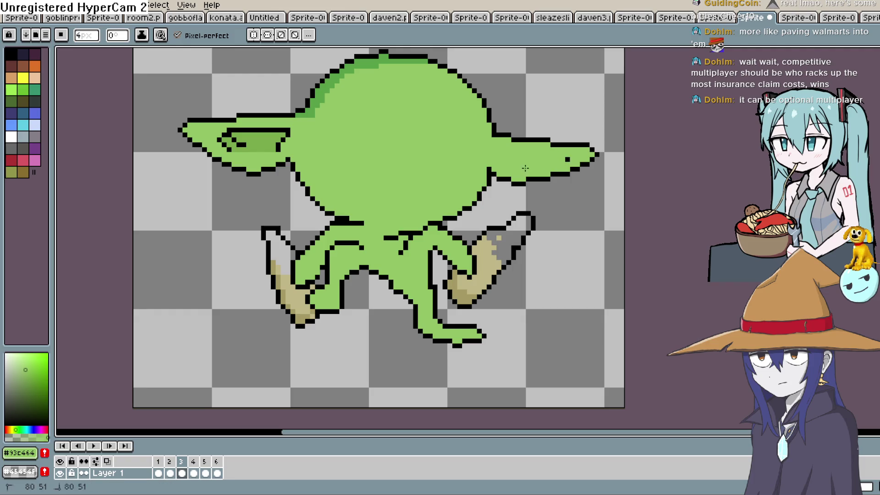
drag(301, 144, 288, 139)
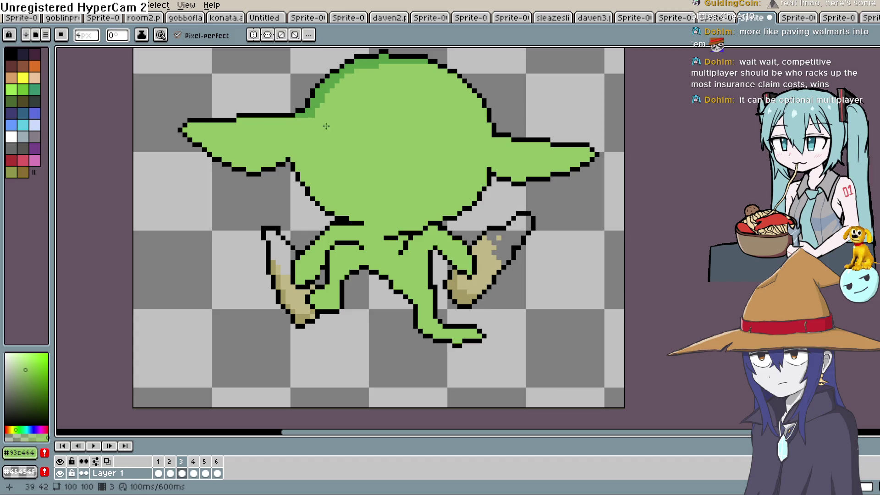
mouse_move(394, 238)
mouse_down()
mouse_move(405, 241)
mouse_move(413, 224)
mouse_up()
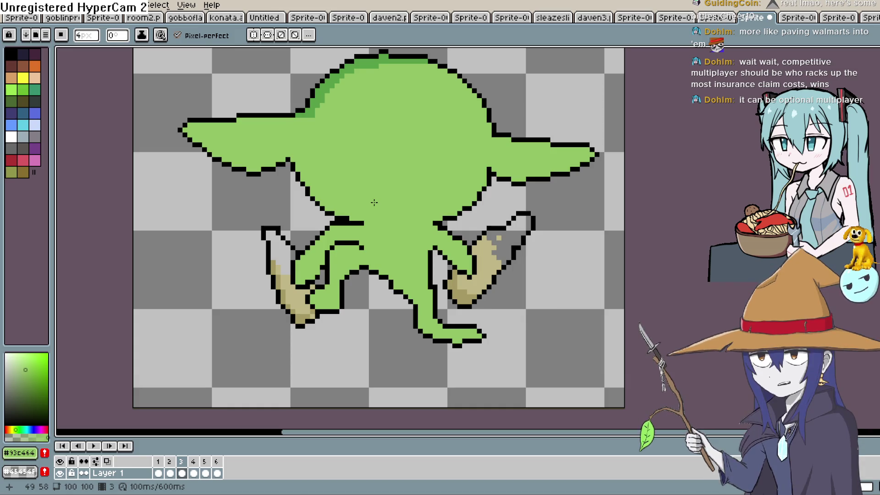
key(i)
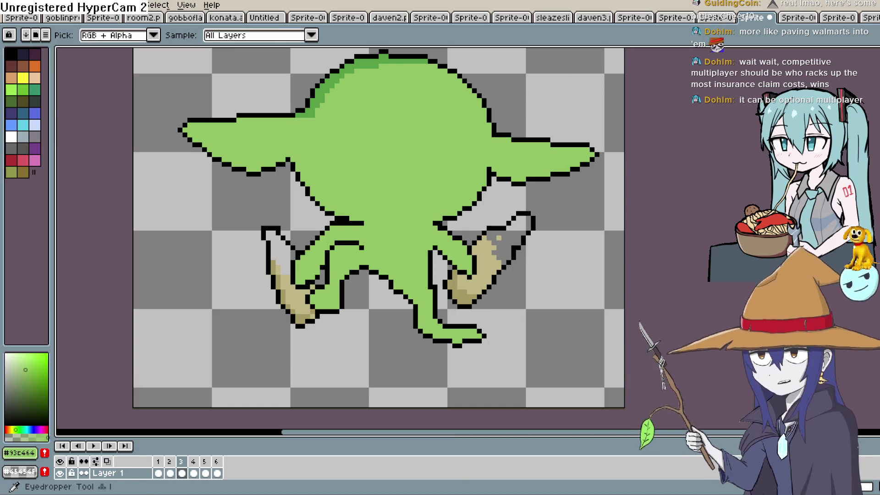
click(345, 242)
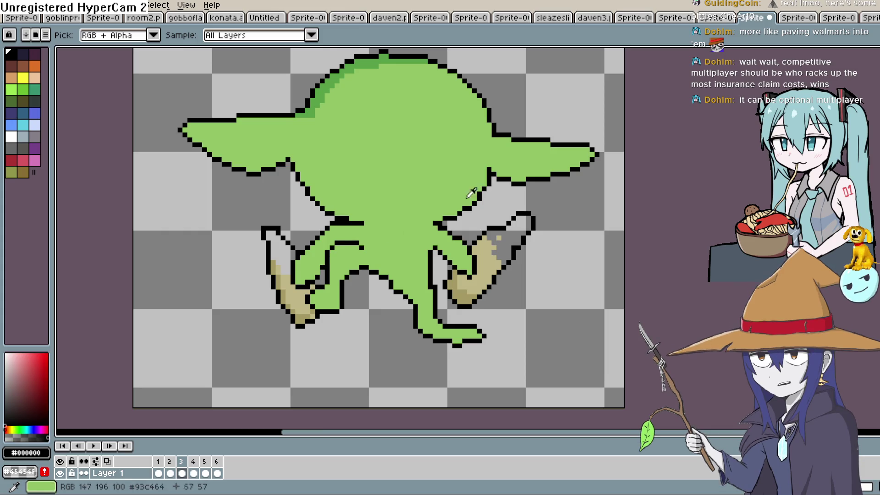
key(b)
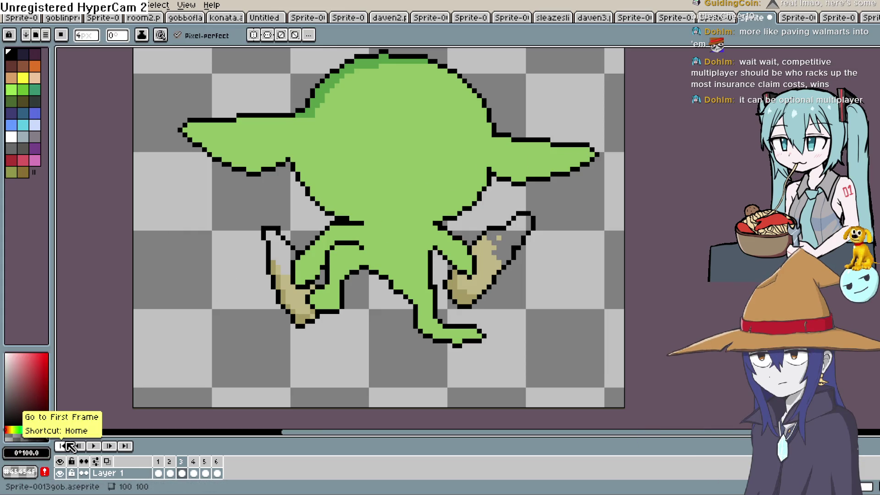
With a 2px brush, paint over the left leg's black outline in body green.
key(minus)
key(minus)
key(minus)
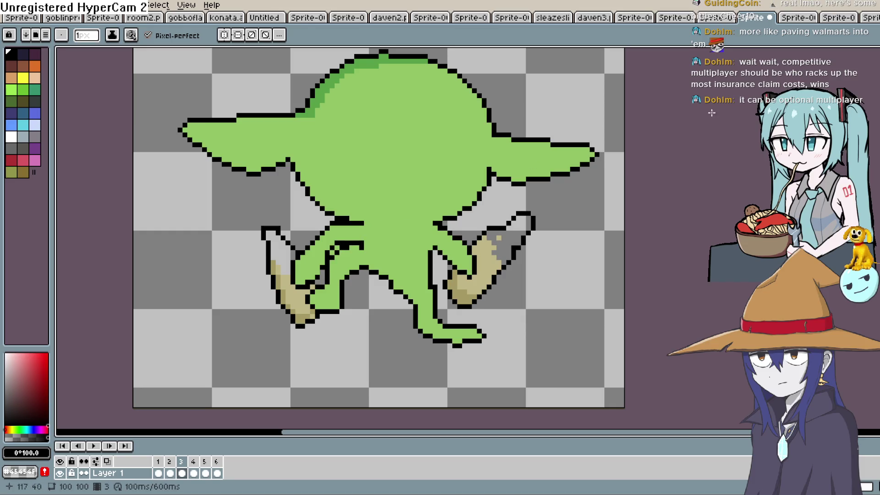
key(i)
click(399, 236)
key(b)
drag(346, 240, 339, 246)
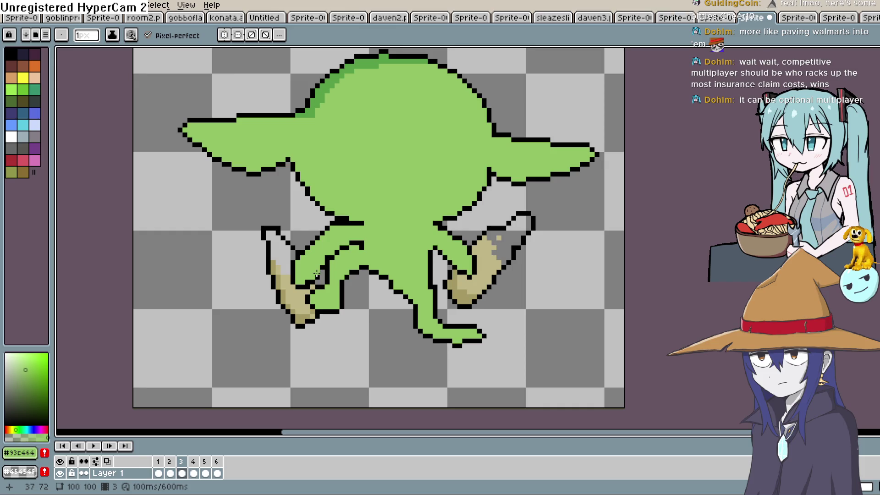
Restore black as the drawing colour and play the six-frame walk animation.
key(i)
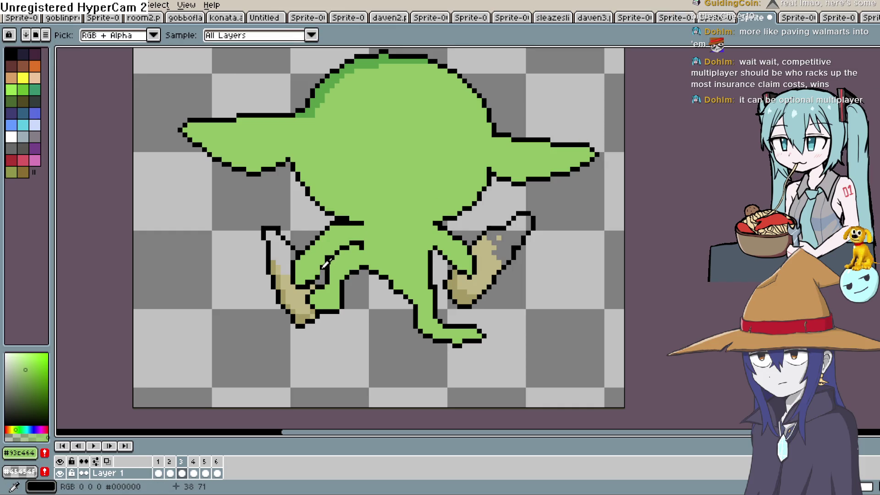
click(328, 262)
key(b)
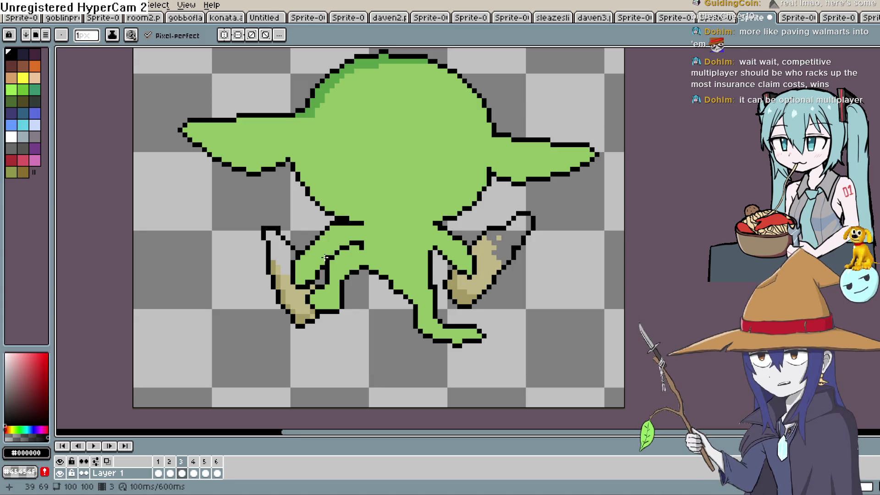
click(97, 446)
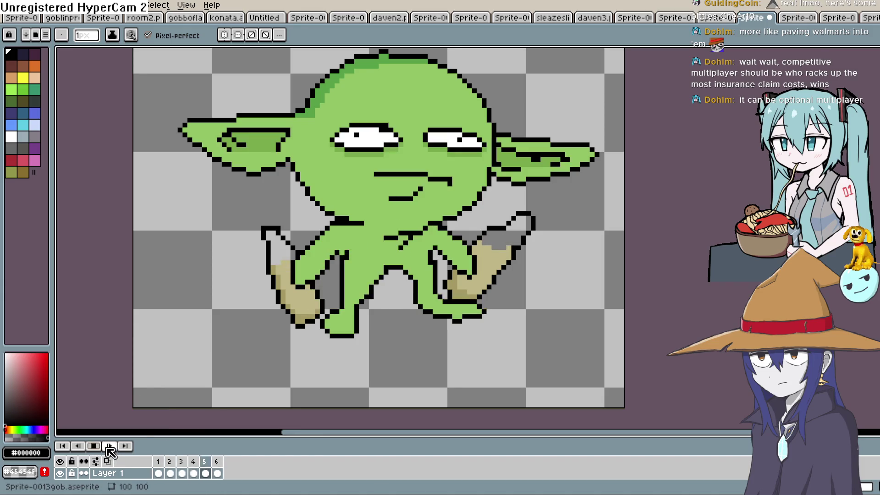
click(97, 446)
double_click(182, 473)
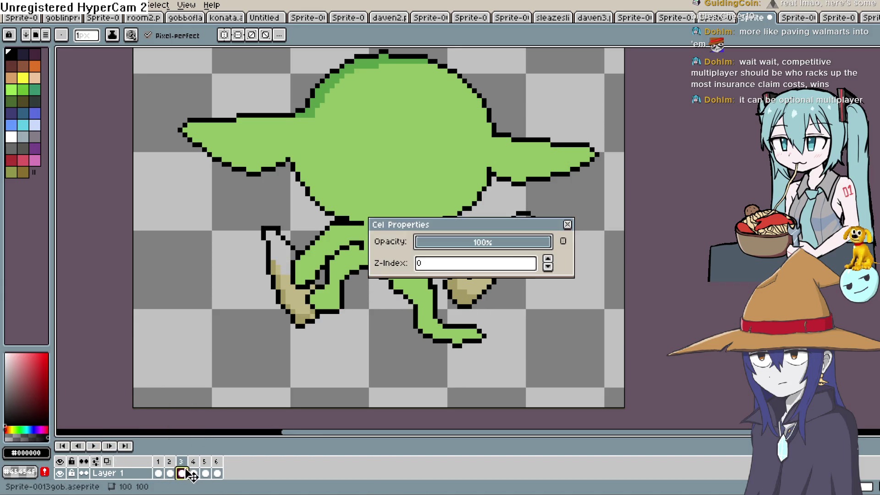
click(567, 224)
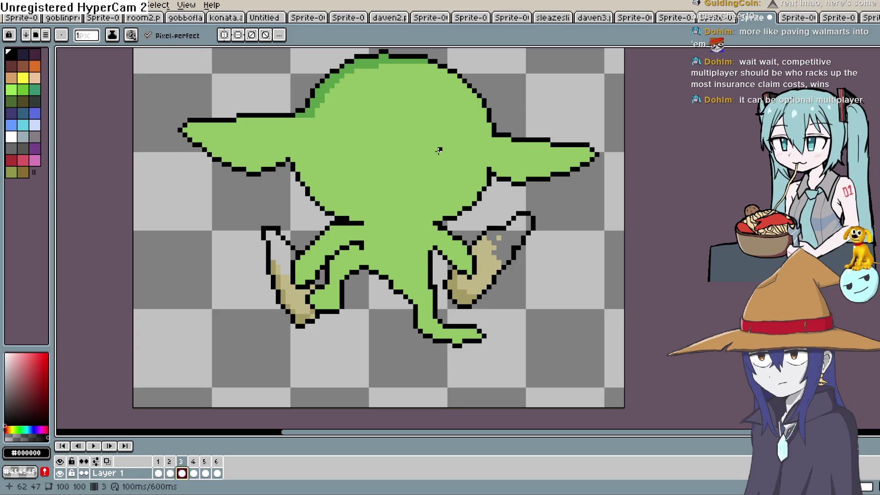
key(period)
key(comma)
key(period)
key(period)
On frame 4, paint over the mouth, eyes, ear shading and stray outline in body green at 4px.
key(comma)
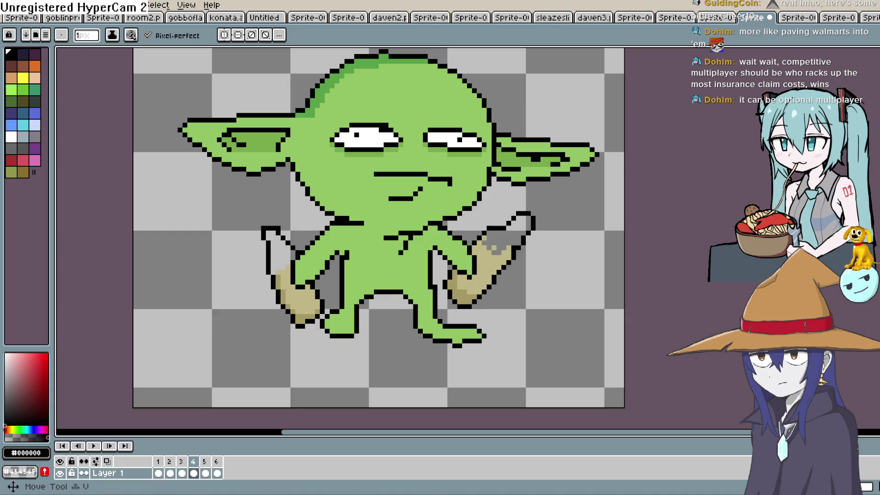
alt+click(383, 190)
mouse_move(439, 177)
mouse_down()
mouse_move(450, 179)
mouse_move(394, 174)
mouse_move(351, 129)
mouse_move(349, 142)
mouse_move(376, 132)
mouse_move(491, 152)
mouse_up()
key(plus)
key(plus)
key(plus)
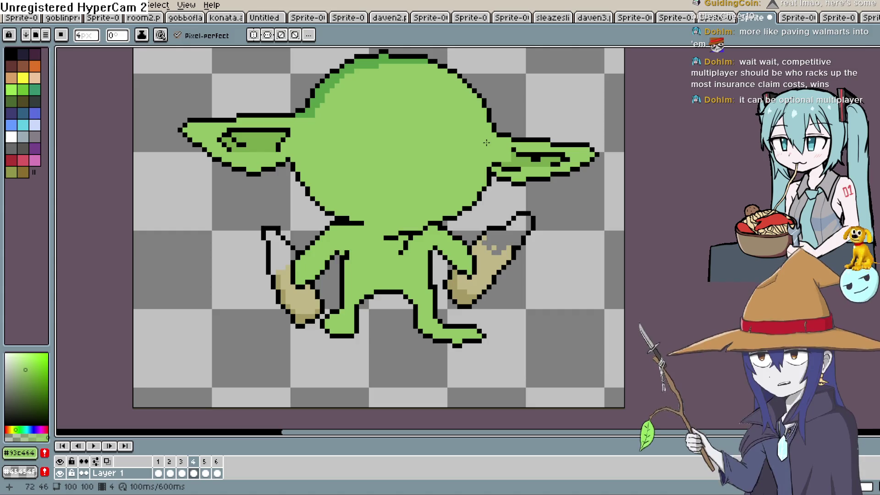
drag(492, 155, 568, 159)
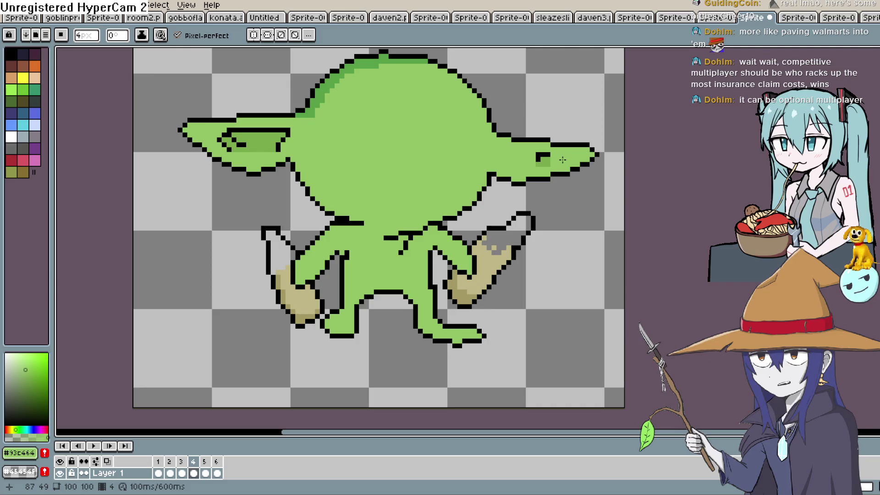
drag(289, 142, 240, 144)
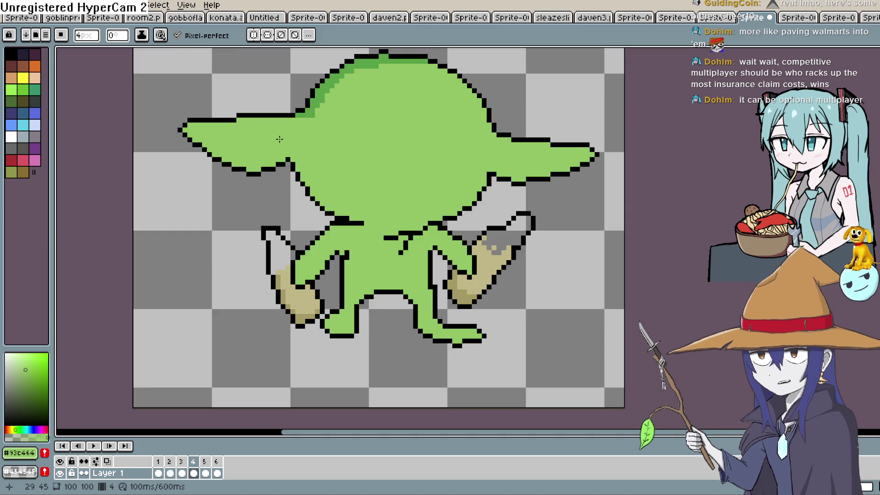
drag(395, 234, 423, 232)
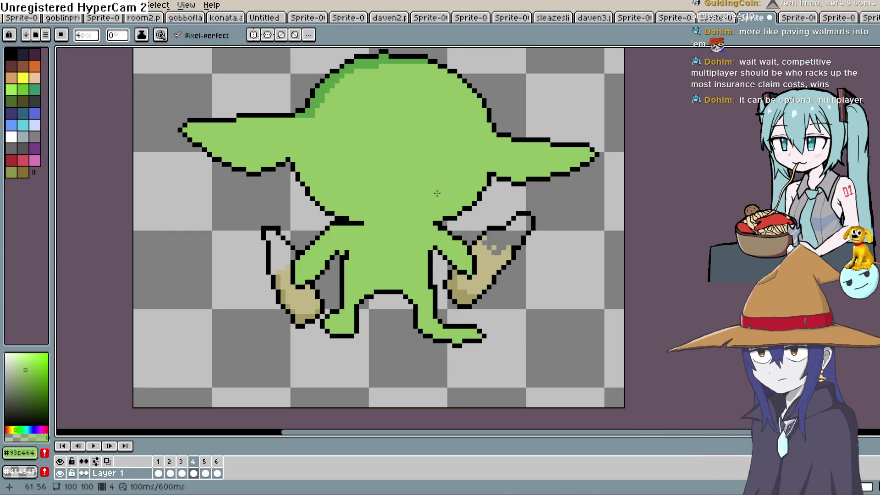
On frame 5, paint out the mouth, eyes and left-ear shading in green, then advance to frame 6.
key(Right)
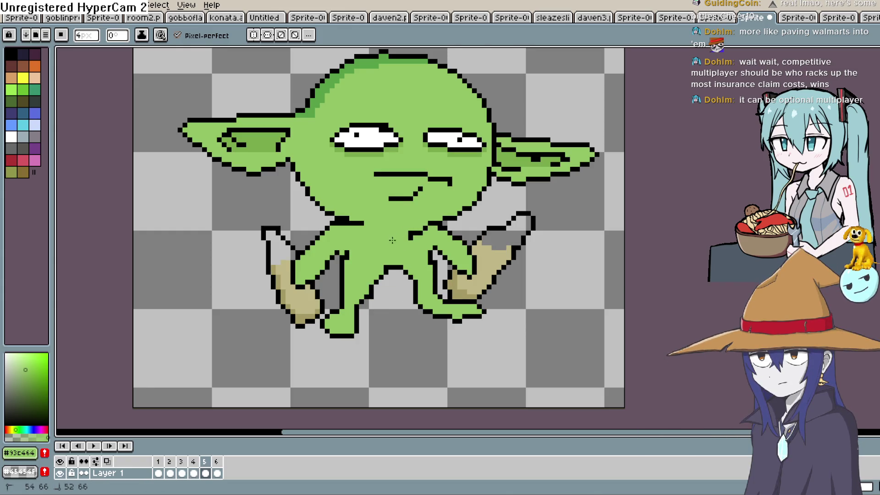
mouse_move(438, 177)
mouse_down()
mouse_move(403, 197)
mouse_move(378, 172)
mouse_move(362, 138)
mouse_move(372, 137)
mouse_up()
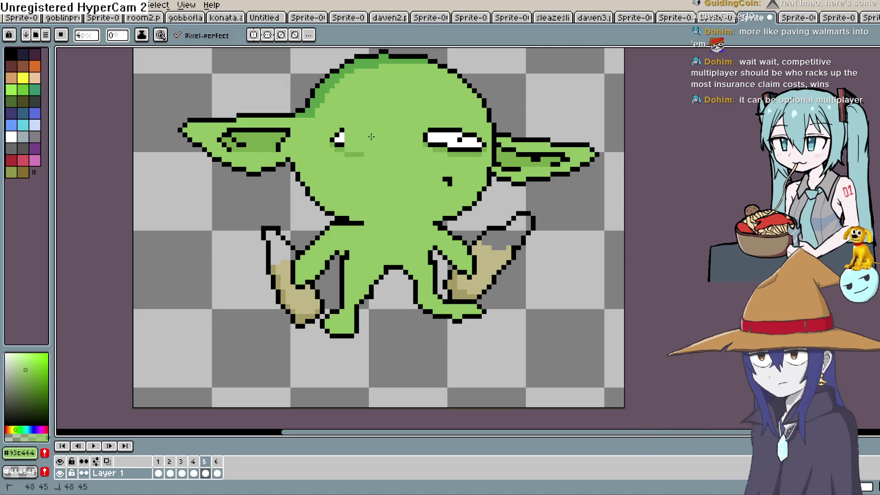
mouse_move(339, 138)
mouse_down()
mouse_move(449, 140)
mouse_move(548, 159)
mouse_up()
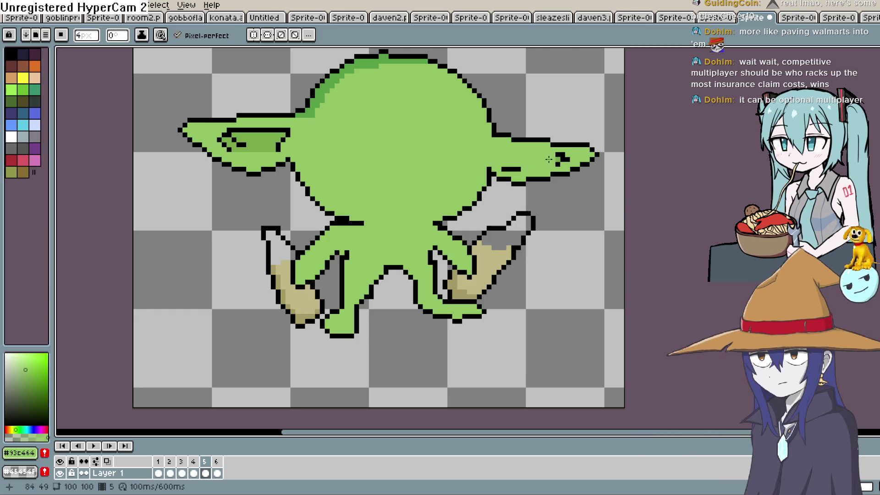
mouse_move(319, 144)
mouse_down()
mouse_move(224, 142)
mouse_move(269, 134)
mouse_up()
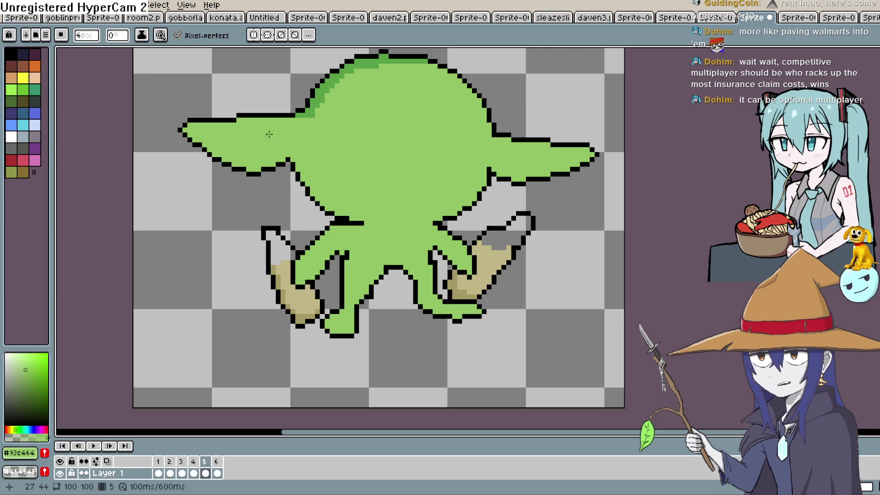
key(Right)
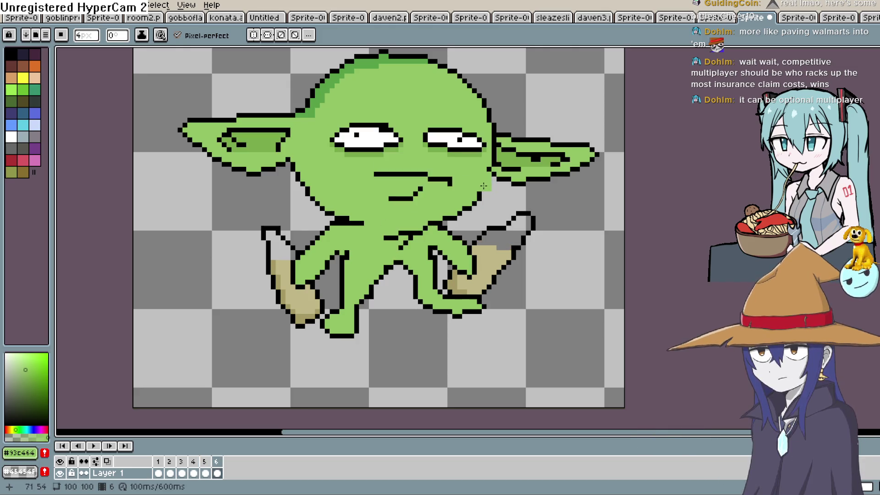
On frame 6, paint out both eyes, the mouth and ear shading in green, then return to frame 1.
key(Left)
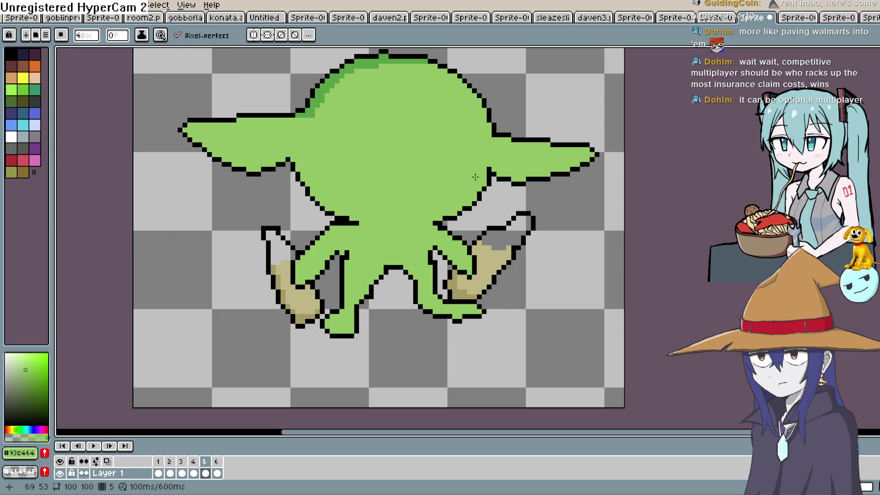
key(Right)
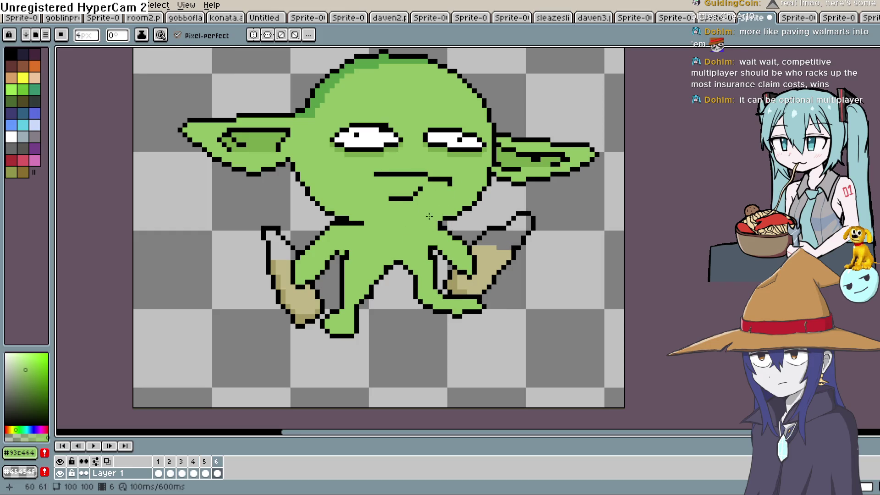
mouse_move(426, 174)
mouse_down()
mouse_move(376, 174)
mouse_move(367, 137)
mouse_move(340, 154)
mouse_up()
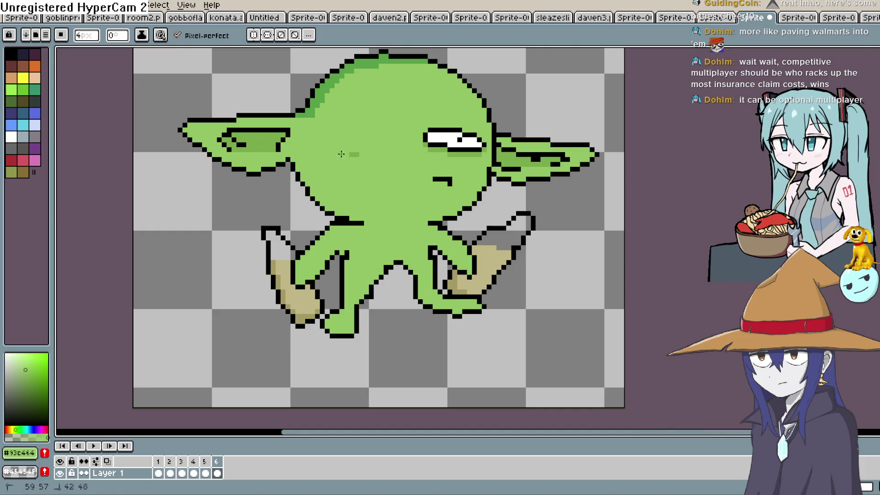
drag(466, 137, 438, 175)
drag(483, 151, 554, 157)
drag(298, 141, 242, 143)
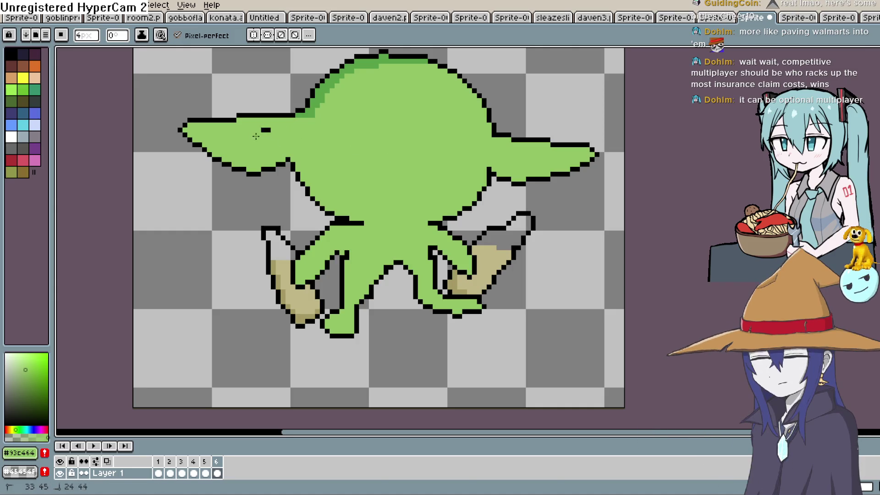
key(period)
key(comma)
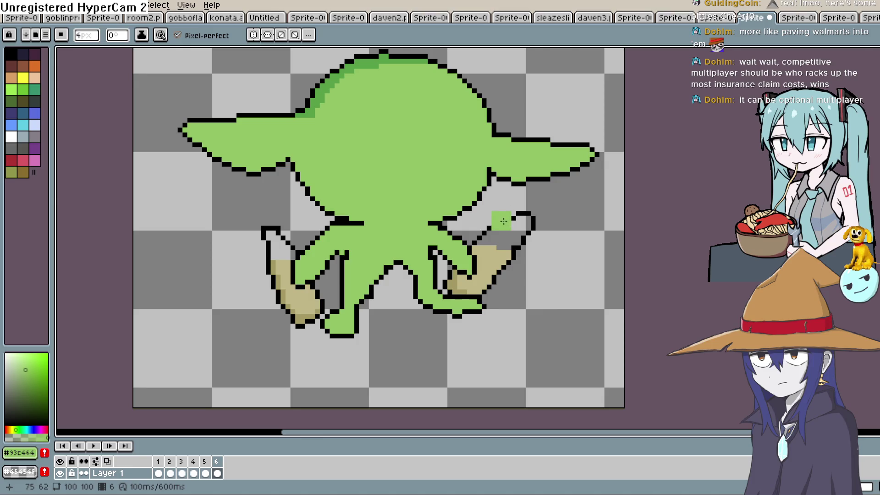
key(period)
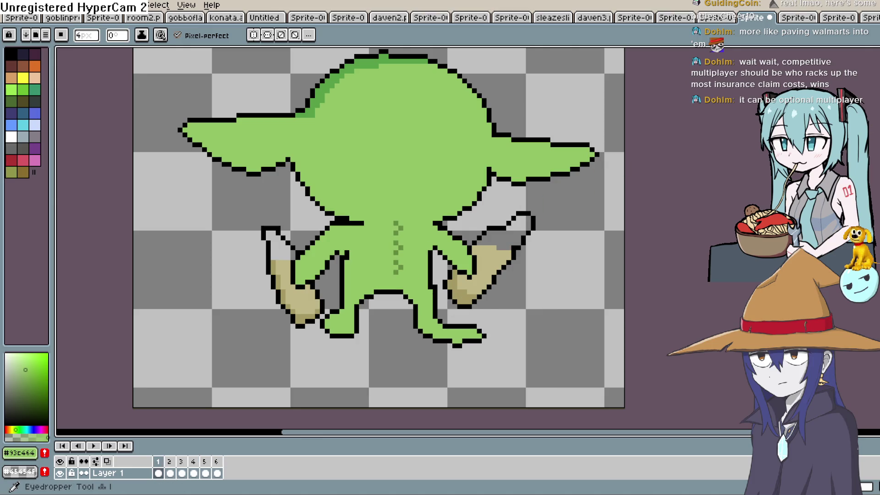
click(94, 446)
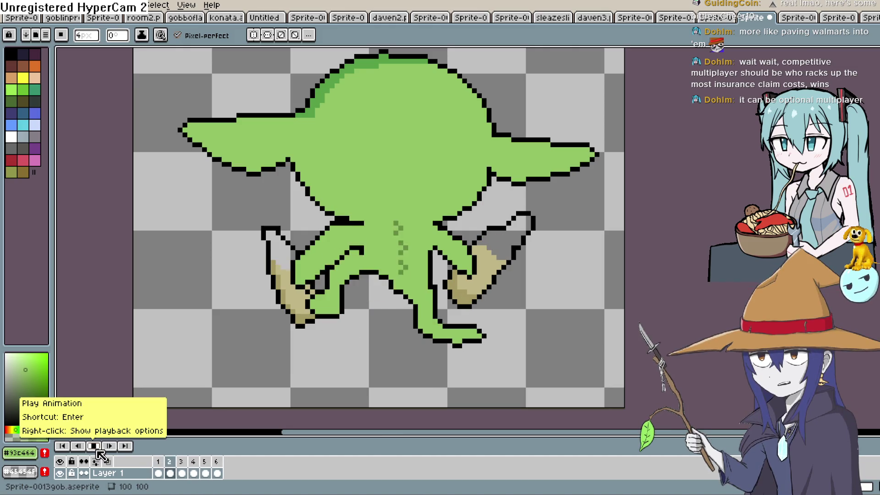
click(94, 446)
click(95, 446)
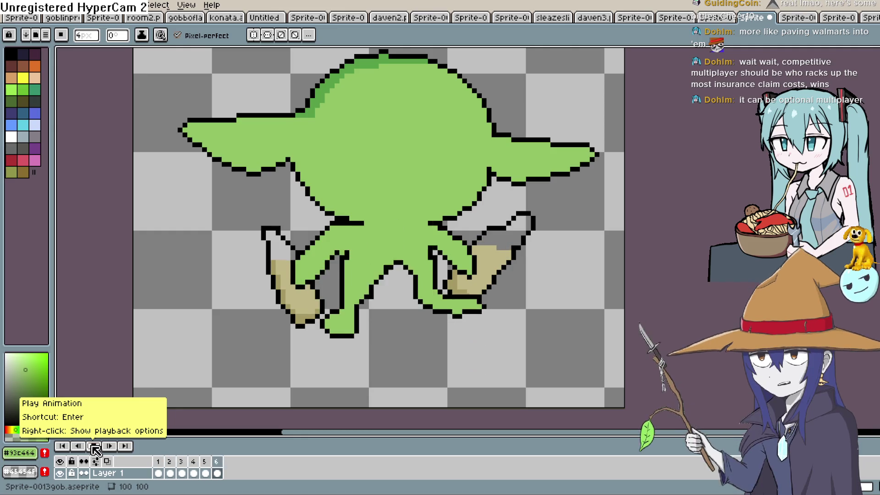
click(95, 446)
key(i)
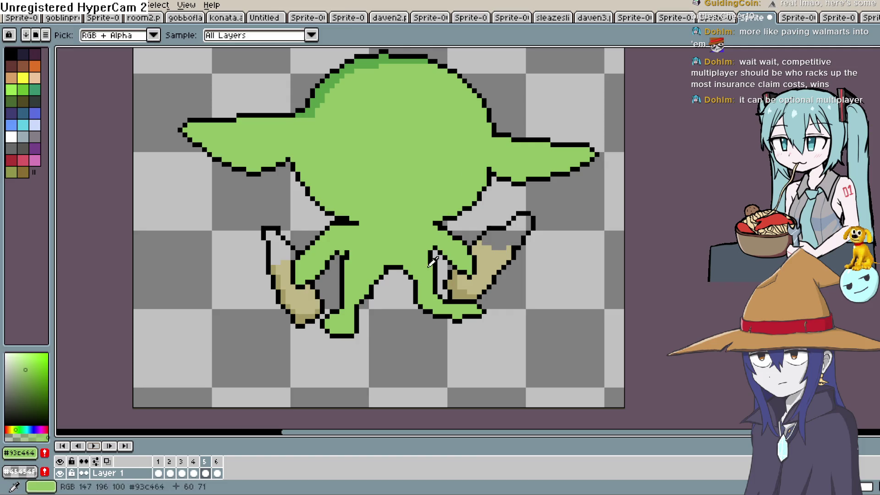
key(Right)
click(418, 253)
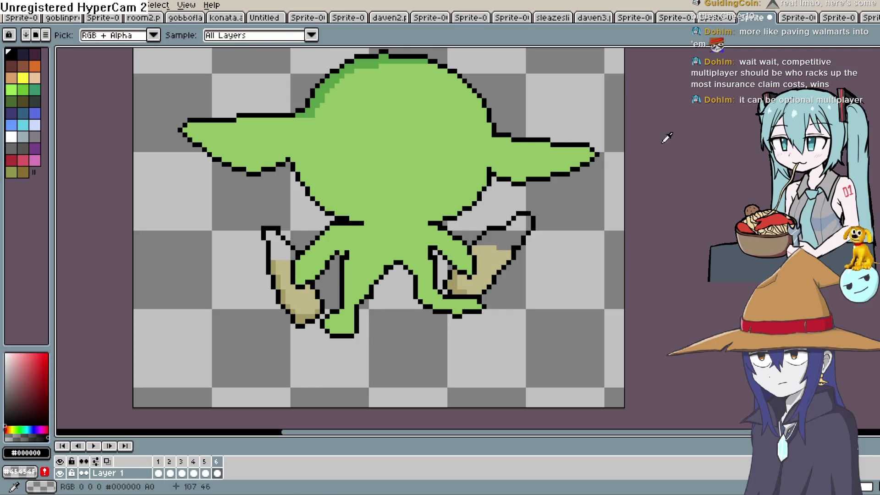
Add one black 1px outline pixel between the legs and play the animation to check it.
click(860, 97)
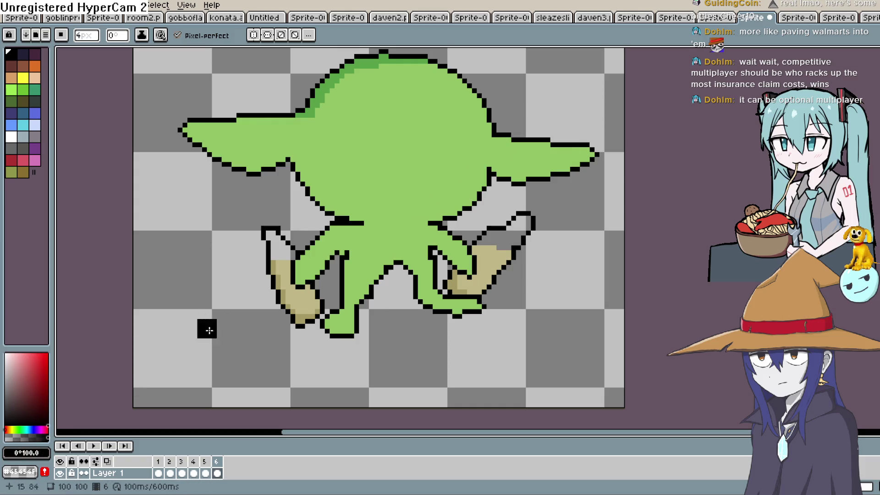
key(minus)
key(minus)
key(minus)
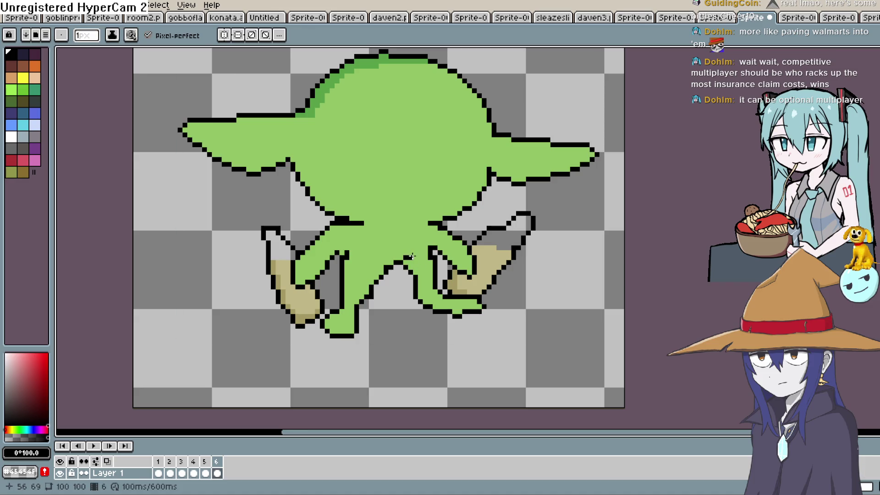
click(416, 257)
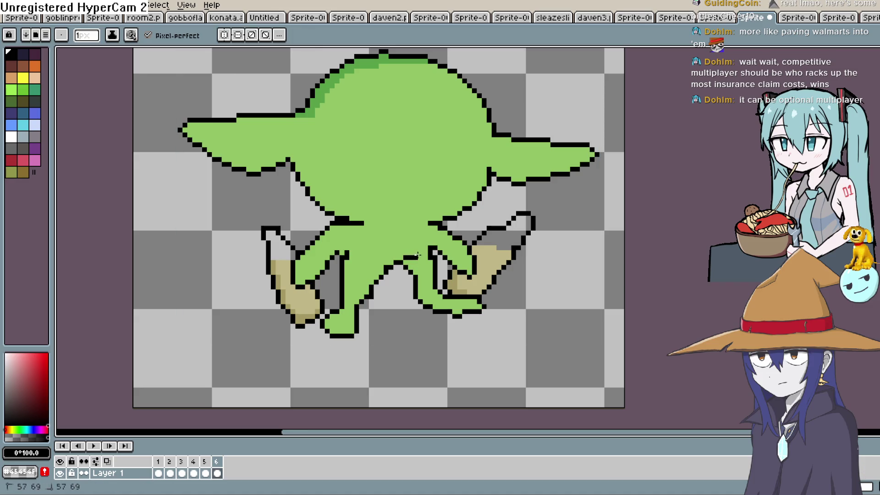
click(94, 446)
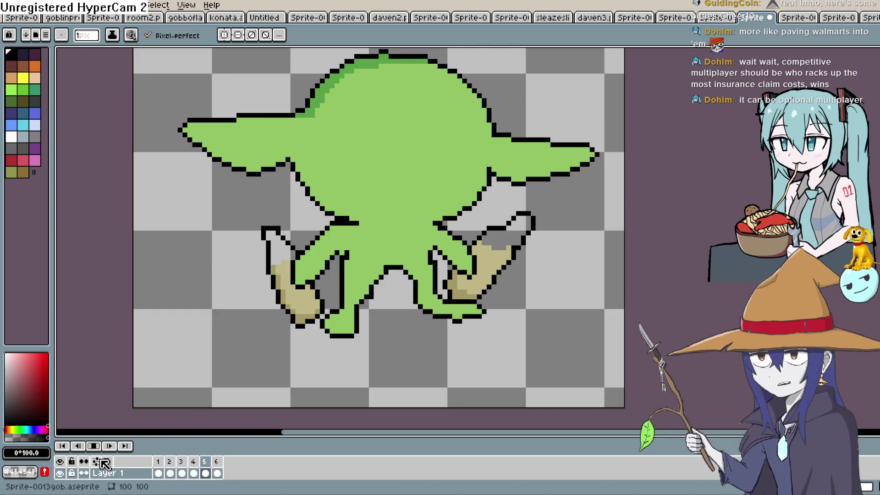
click(93, 445)
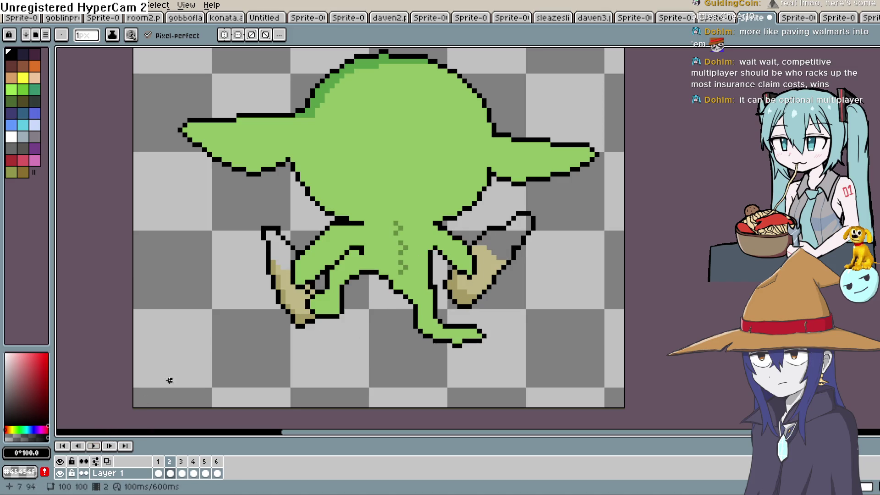
Step back and forth through frames 3 to 6 to compare the leg poses.
key(Left)
key(Right)
key(Right)
key(Right)
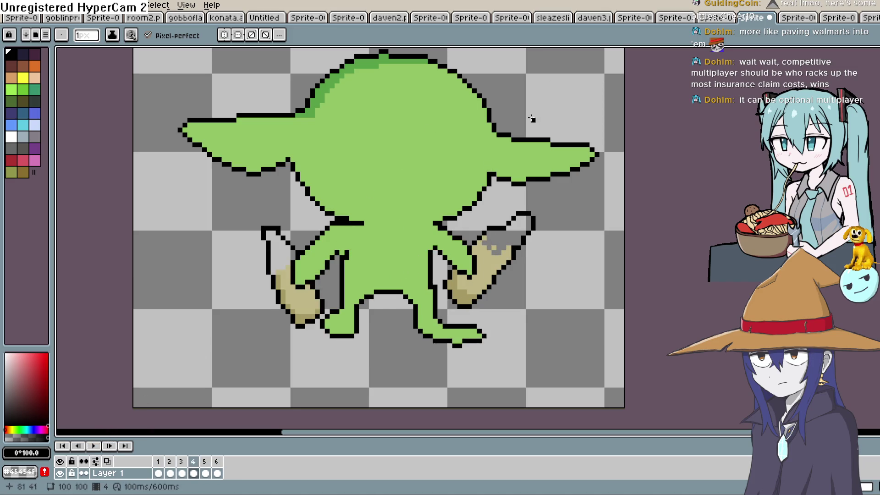
key(Left)
key(Left)
key(Left)
key(Right)
key(Right)
key(Right)
key(Right)
key(Left)
key(Right)
key(Right)
key(Right)
key(Right)
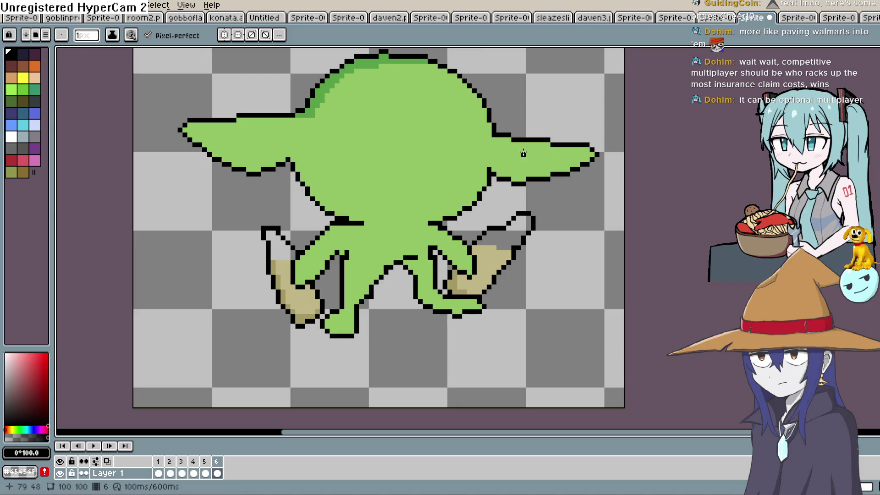
key(Left)
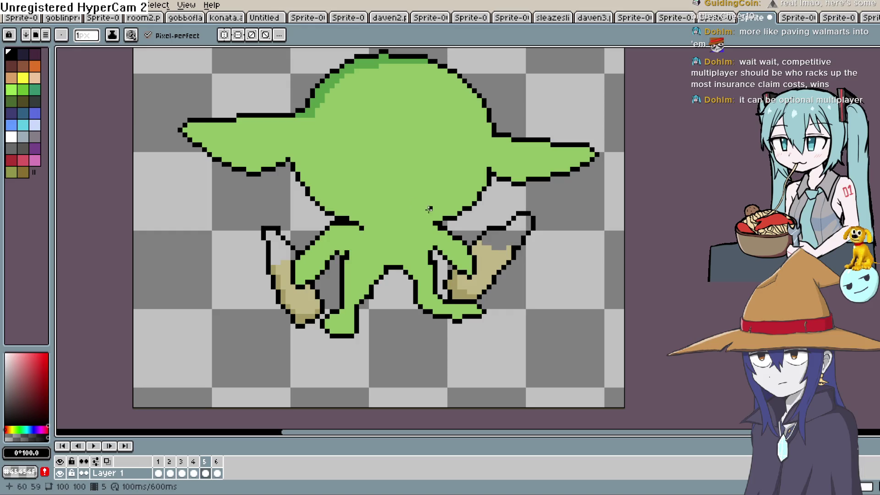
key(Right)
key(Left)
key(Right)
key(Left)
key(Right)
Play the walk cycle, then eyedrop the body's green #93c464 as the drawing colour.
key(Return)
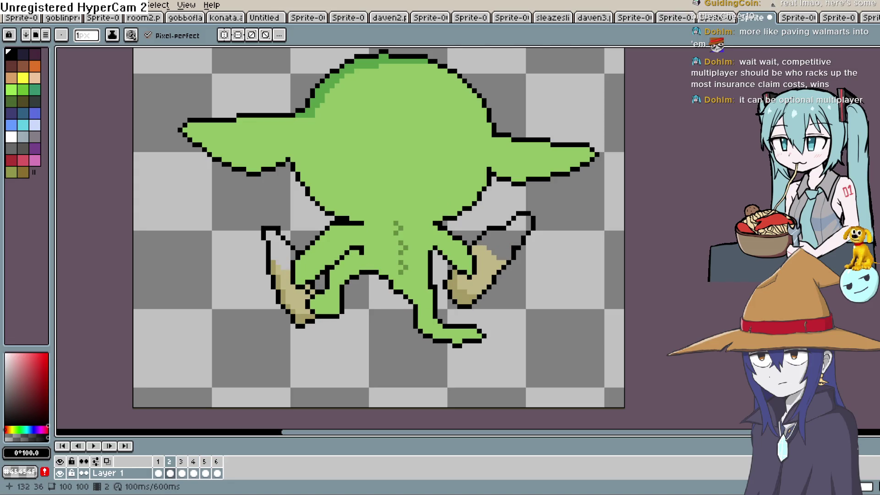
key(i)
click(402, 226)
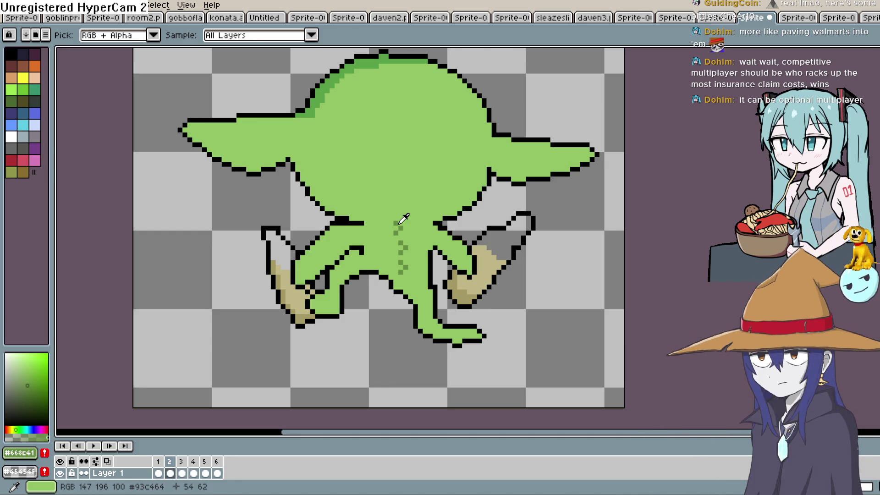
Spray green speckles down the centre of the goblin's body across the walk frames.
key(shift+b)
drag(401, 225, 404, 273)
click(107, 460)
key(Right)
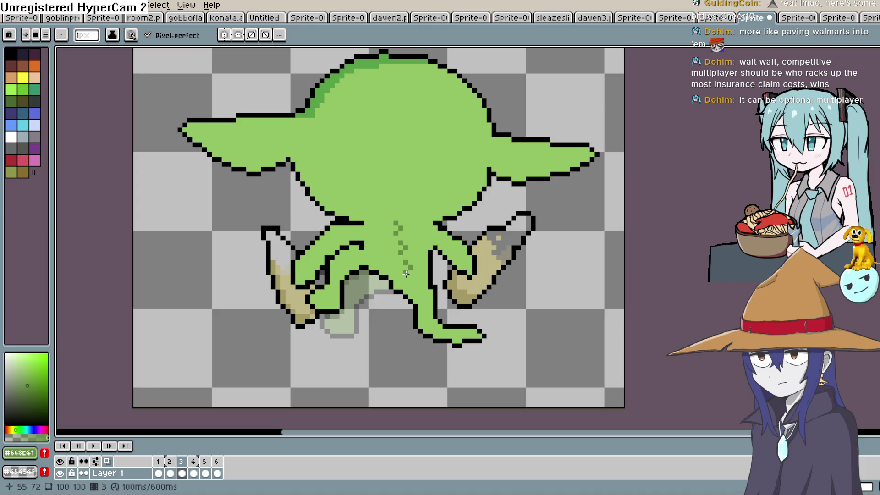
key(Right)
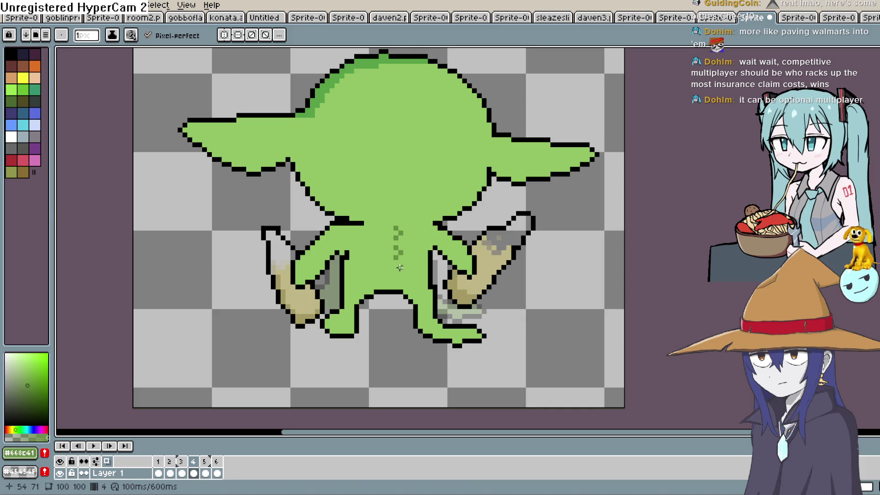
key(Right)
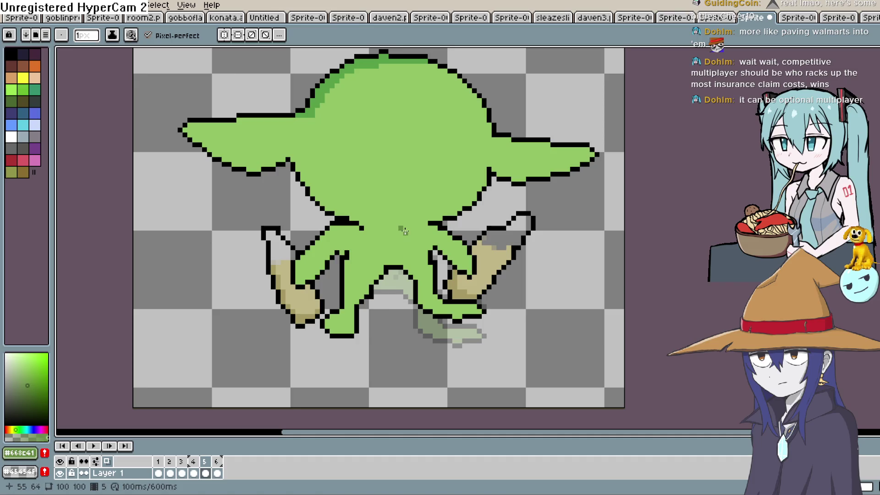
drag(405, 231, 405, 246)
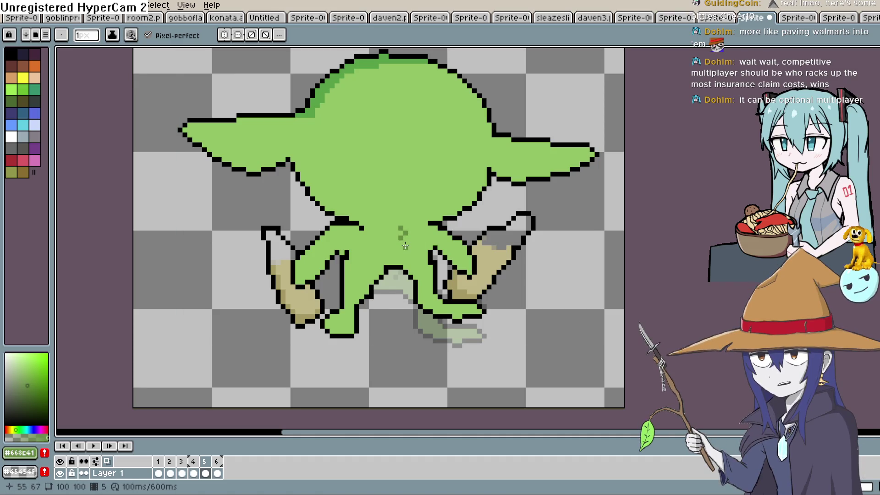
Step through all frames to review the speckles, then play the walk animation.
key(Right)
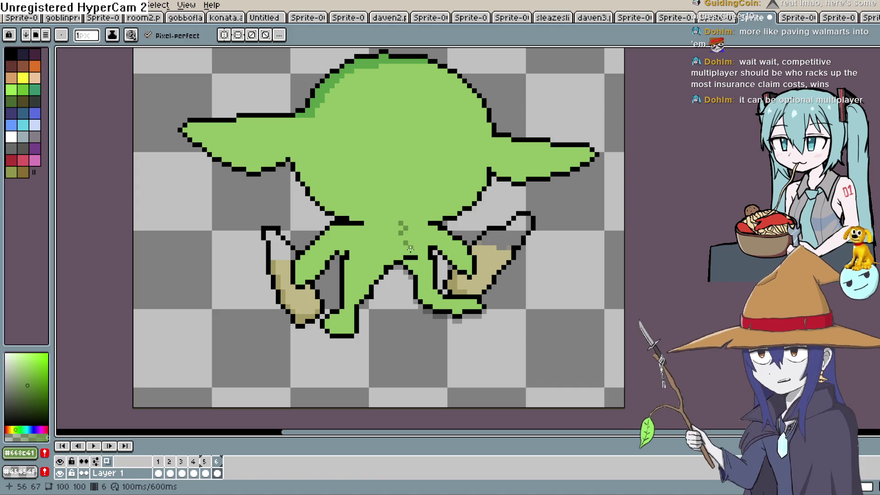
key(Right)
key(Right)
key(Right)
key(Right)
key(Right)
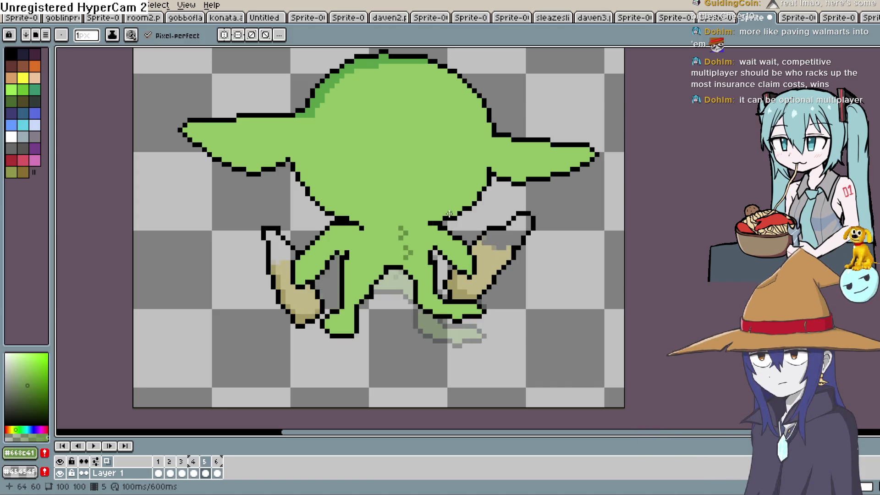
key(Right)
key(Right)
key(Right)
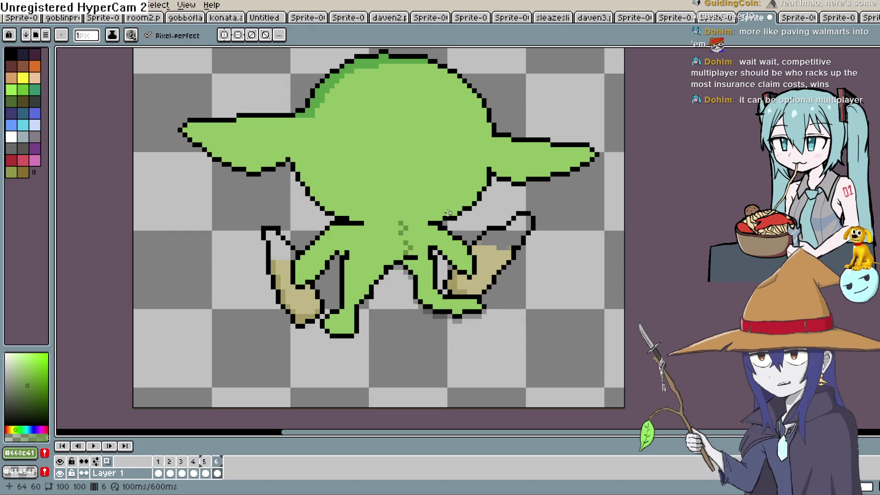
key(Right)
key(Right)
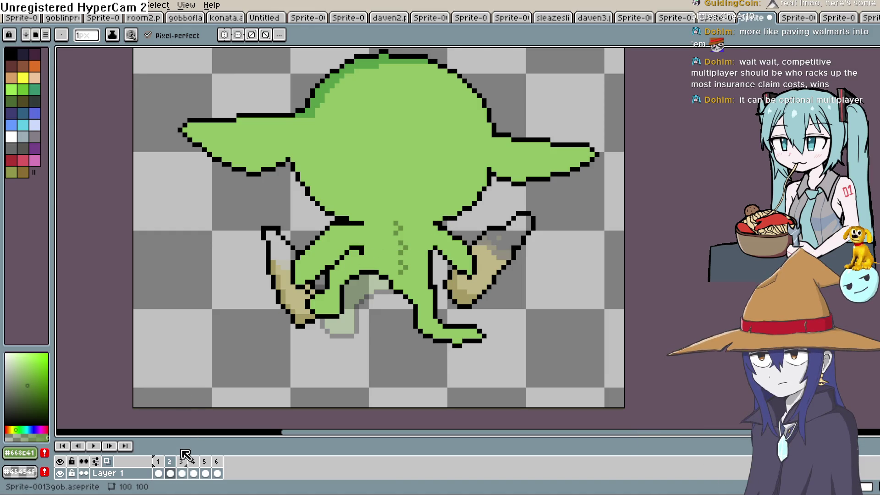
key(Return)
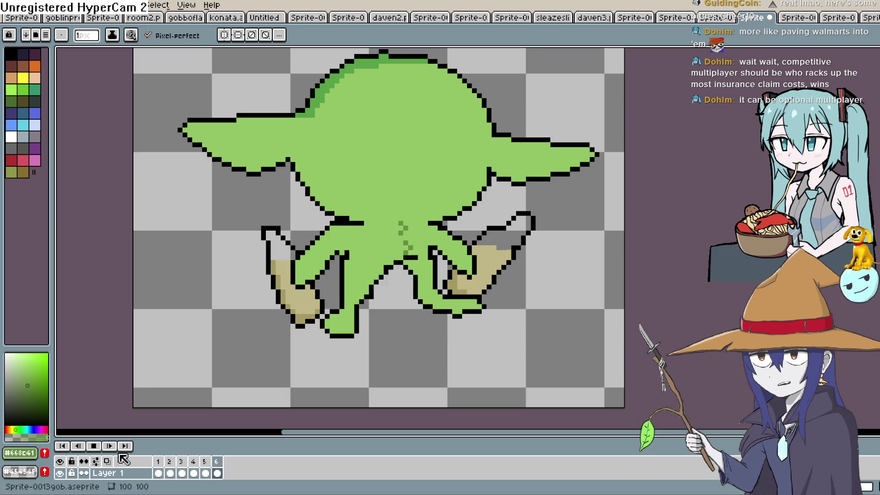
On a new layer at frame 1, pencil black pixels to close the ear outline gaps.
click(95, 446)
click(158, 473)
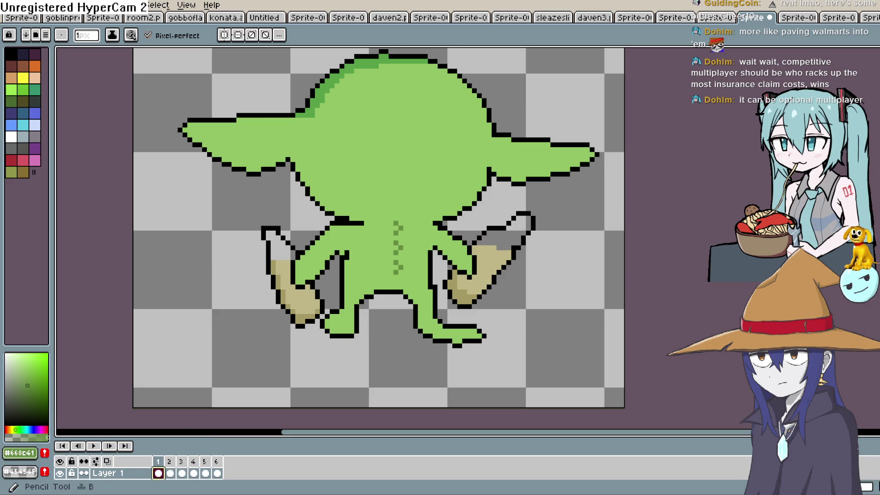
click(142, 474)
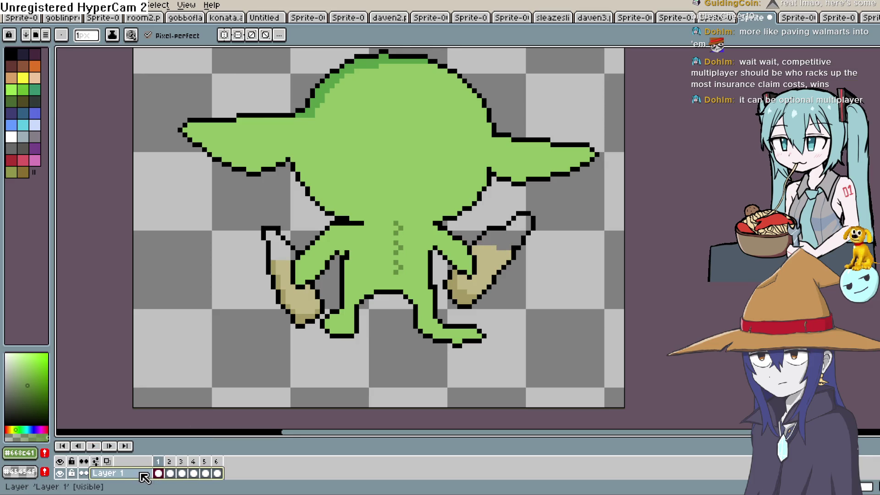
key(shift+n)
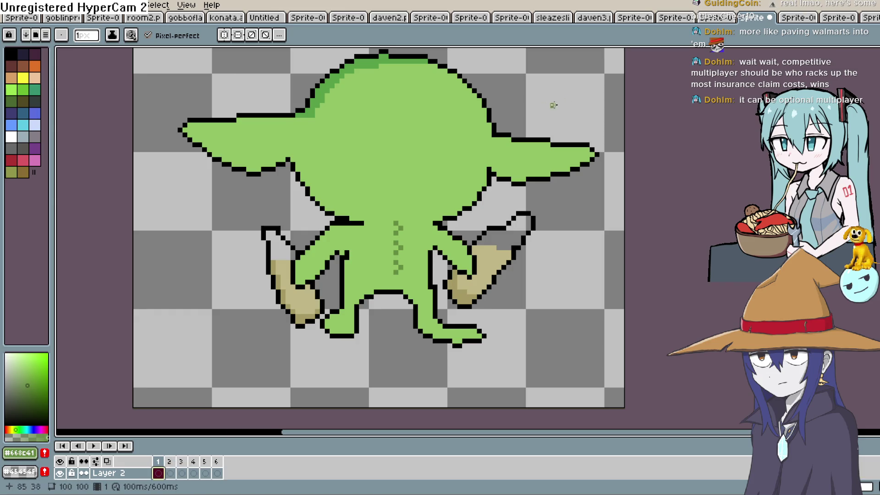
alt+click(490, 140)
drag(489, 138, 483, 136)
drag(298, 116, 313, 120)
click(303, 150)
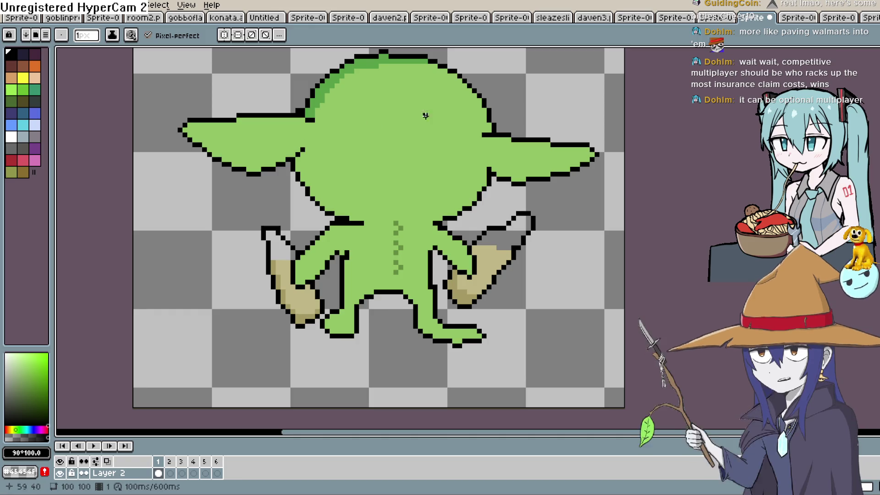
click(481, 164)
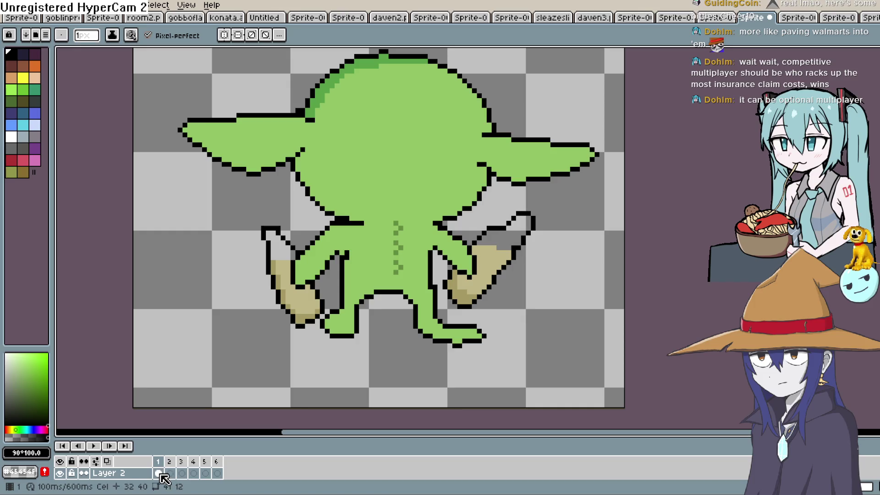
Duplicate the outline-fix cel into frames 2 through 6 and play the animation to check.
right_click(176, 478)
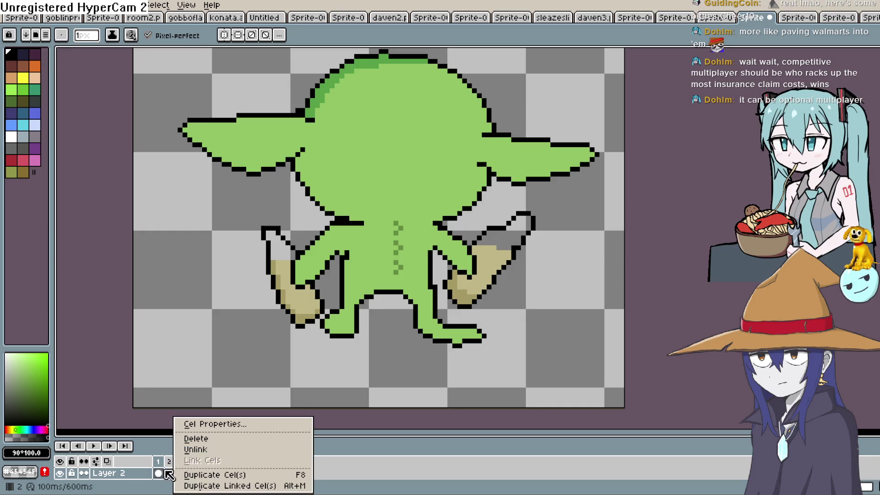
click(160, 478)
double_click(159, 474)
right_click(170, 474)
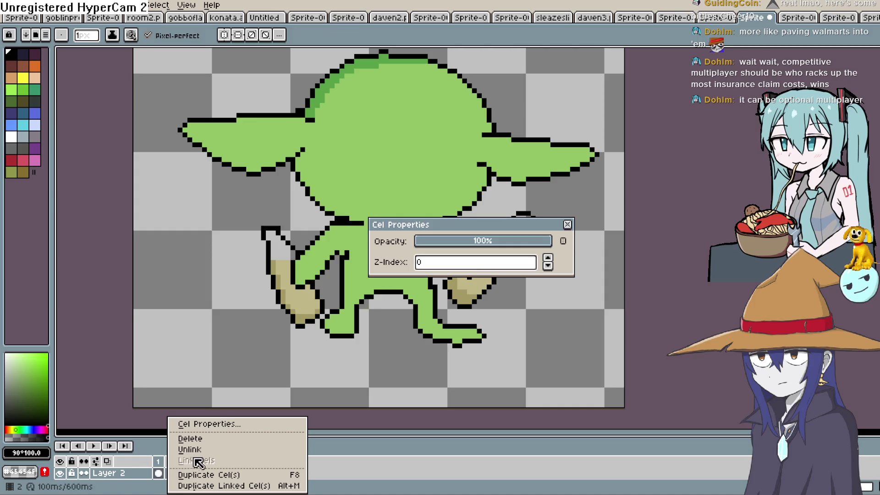
click(200, 475)
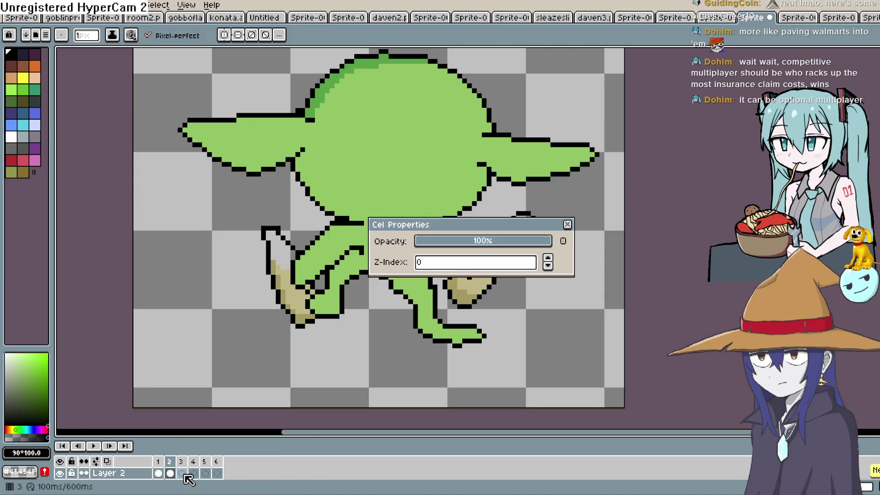
right_click(172, 475)
click(188, 475)
right_click(184, 474)
click(196, 476)
right_click(195, 474)
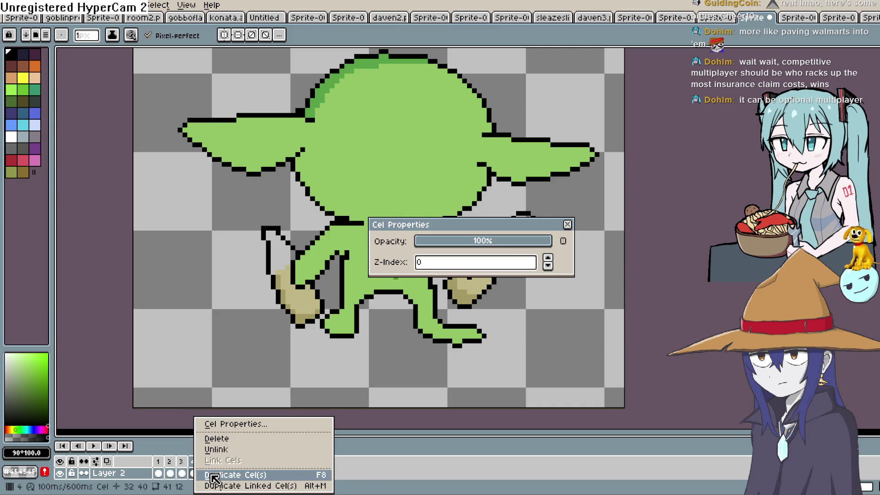
click(216, 475)
right_click(201, 473)
click(225, 475)
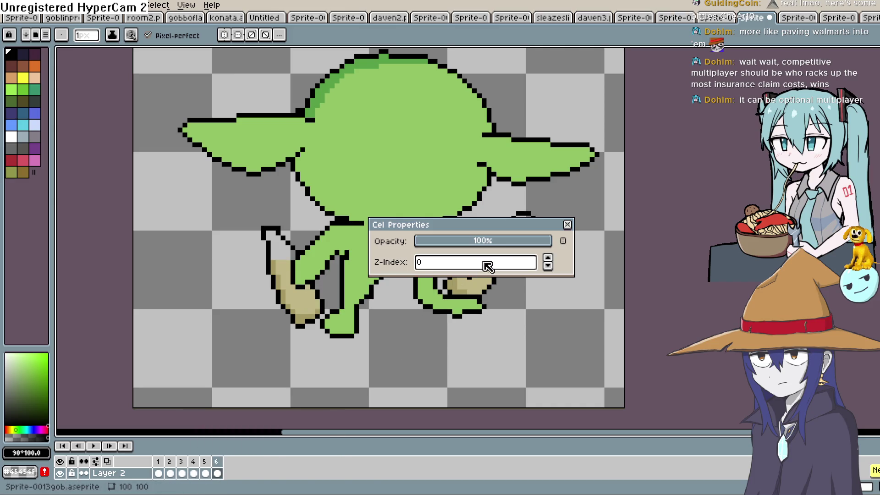
click(567, 224)
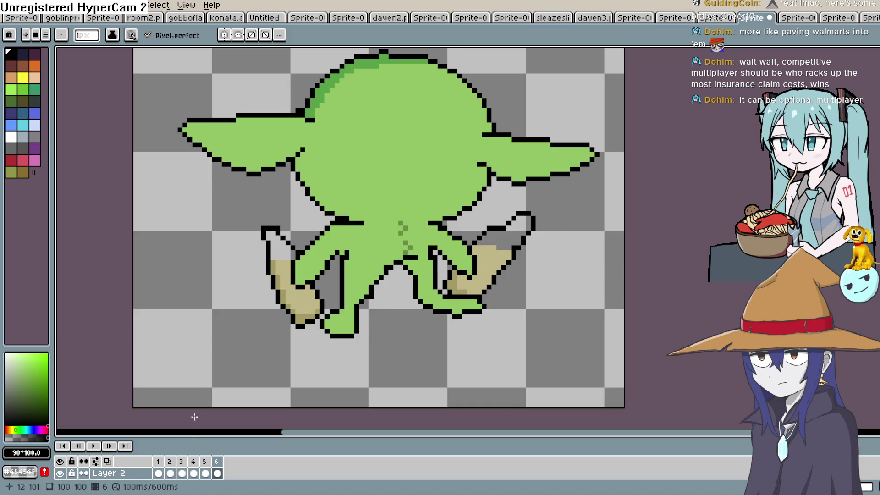
click(93, 446)
scroll(399, 202, down, 1)
scroll(438, 187, down, 1)
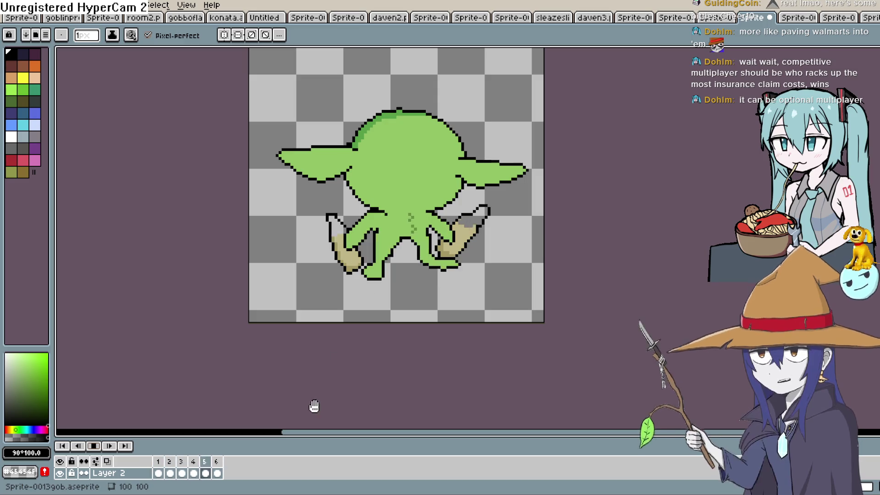
On a new Layer 3 at frame 1, draw curved black markings on the goblin's head.
click(93, 446)
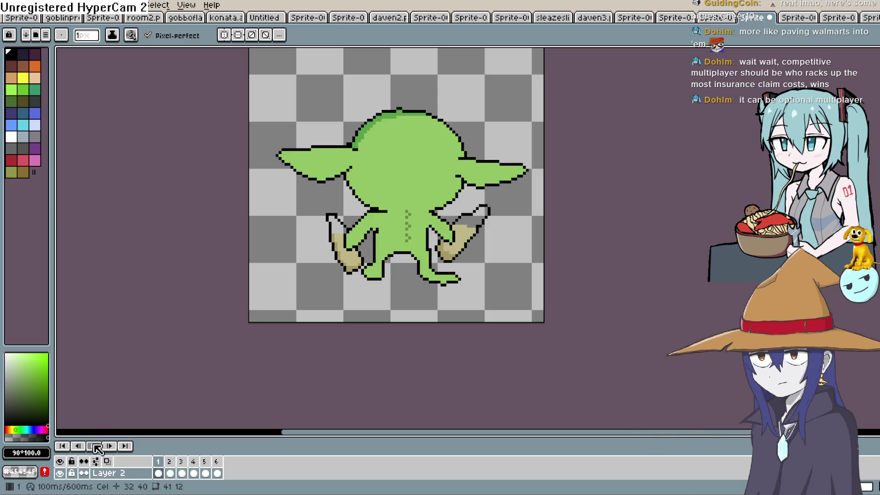
click(138, 479)
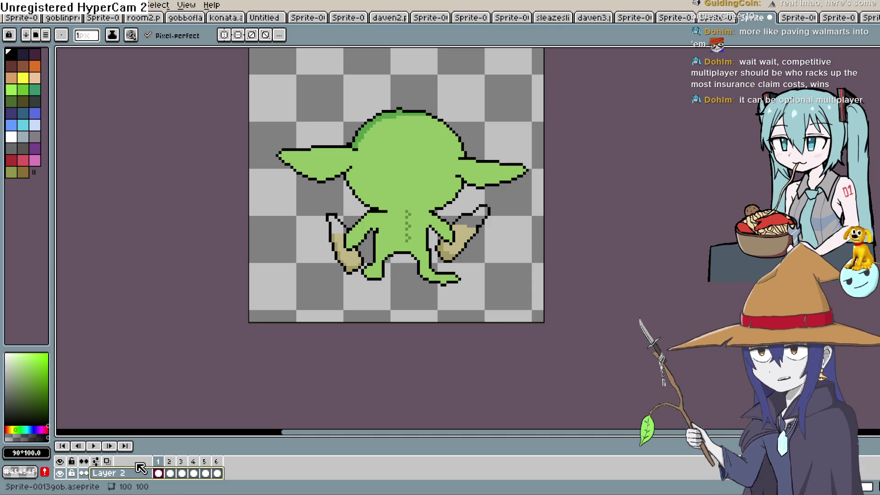
key(shift+n)
click(164, 475)
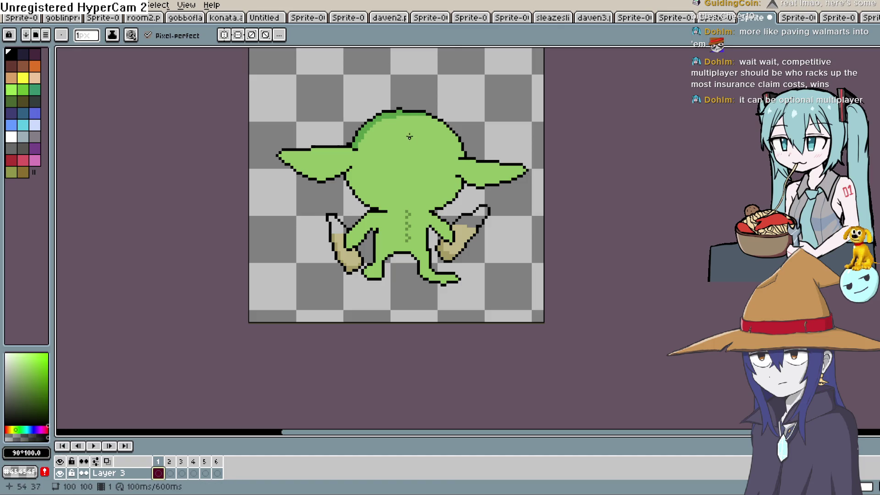
drag(416, 146, 412, 170)
drag(430, 138, 440, 154)
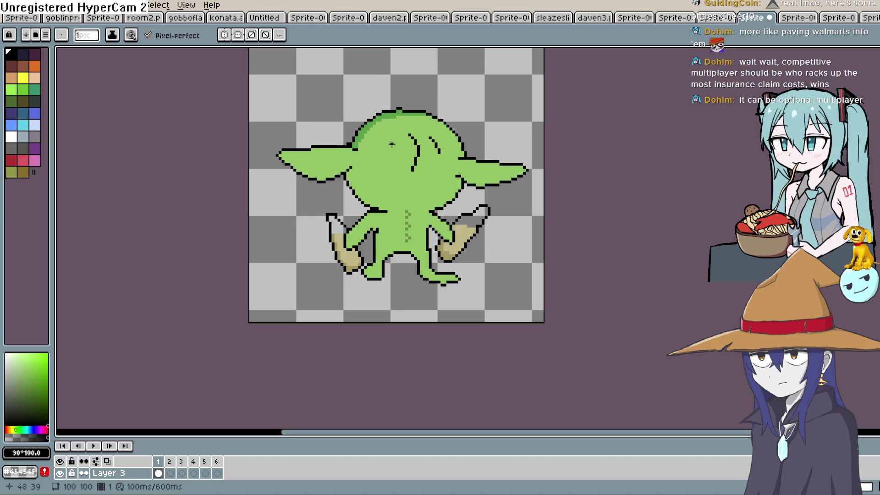
drag(387, 140, 388, 164)
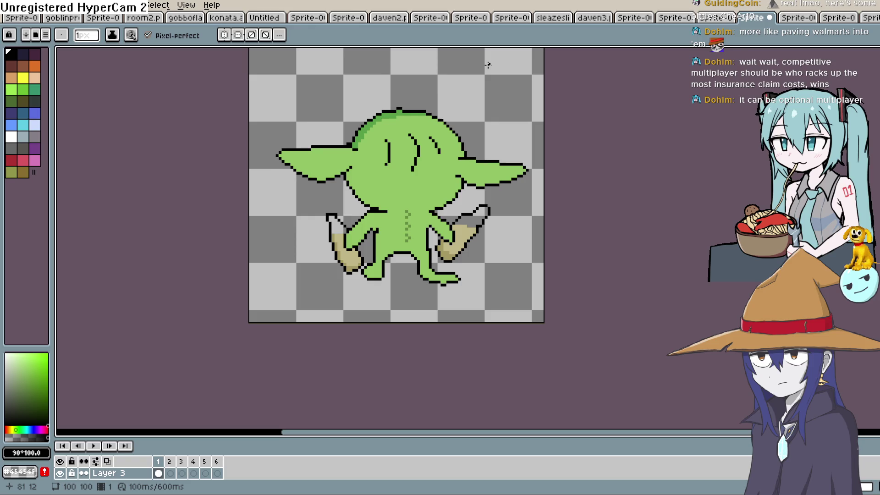
Copy the head-marking cel into frames 2 through 6 with Duplicate Cel(s).
right_click(159, 475)
click(173, 476)
right_click(169, 474)
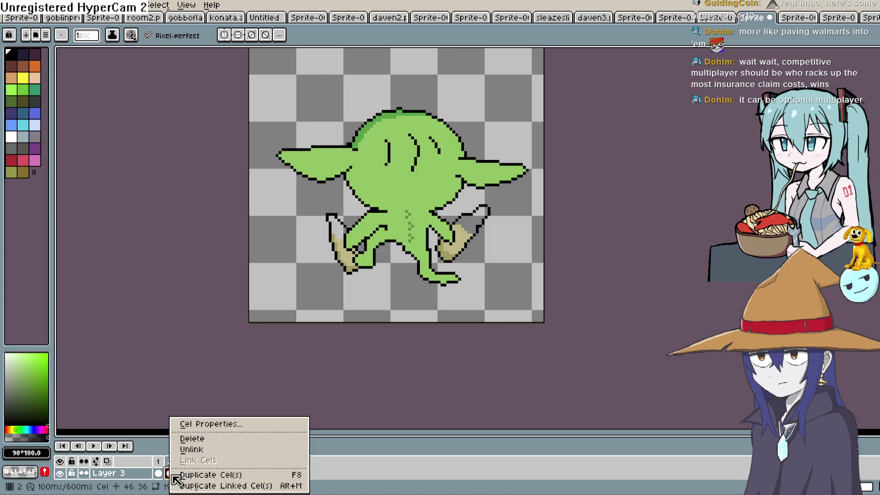
click(202, 474)
right_click(182, 473)
click(204, 477)
right_click(193, 474)
click(210, 477)
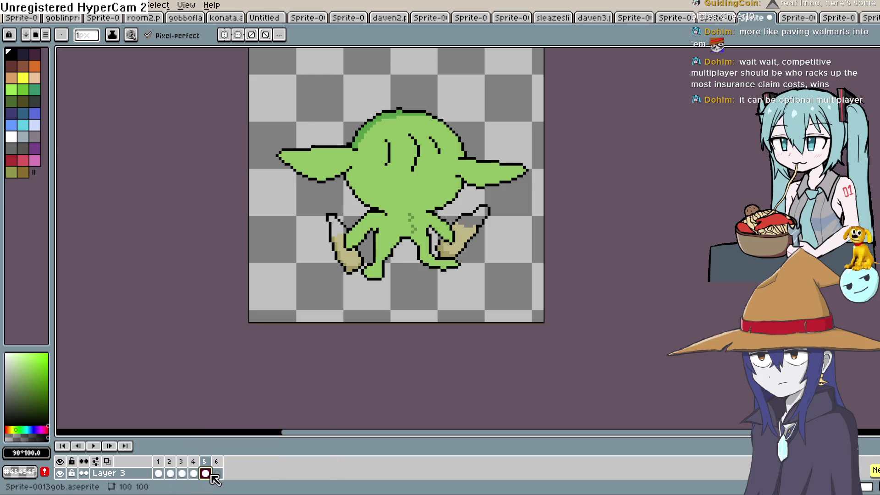
right_click(206, 476)
click(210, 472)
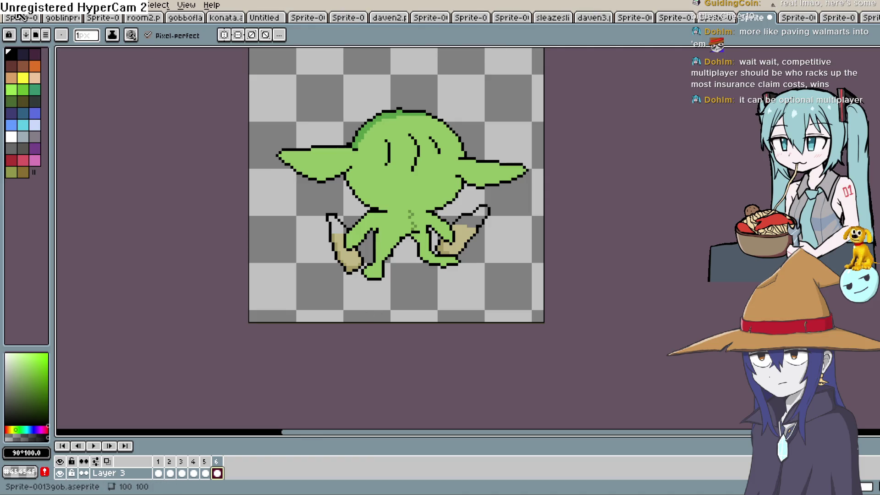
Export the walk as six separate PNG files into the gob walk up folder, then switch to Construct 3.
click(14, 6)
mouse_move(55, 103)
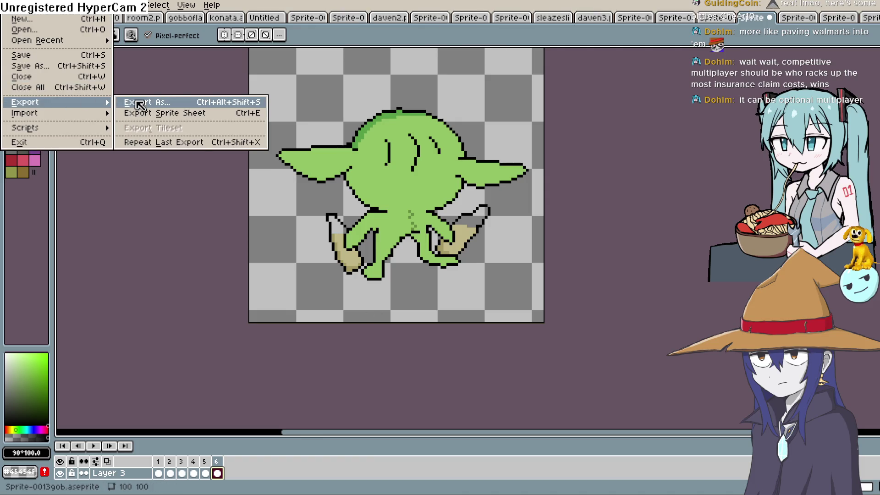
click(139, 105)
click(225, 26)
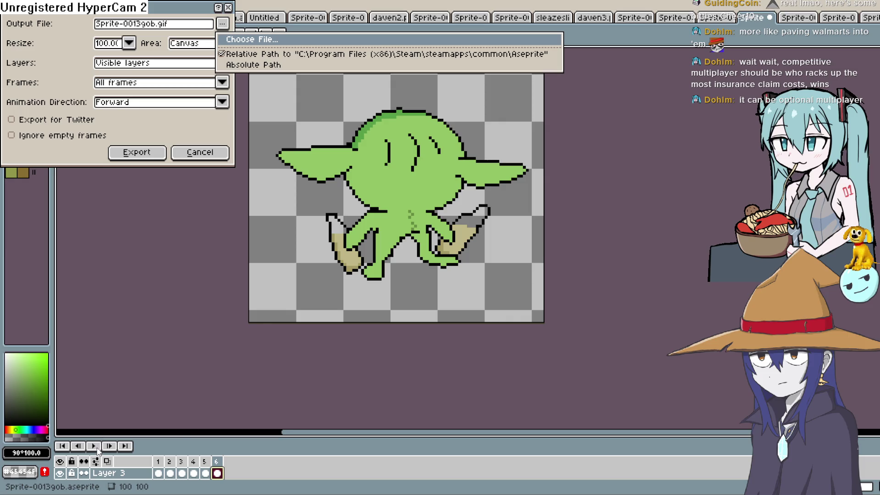
click(692, 389)
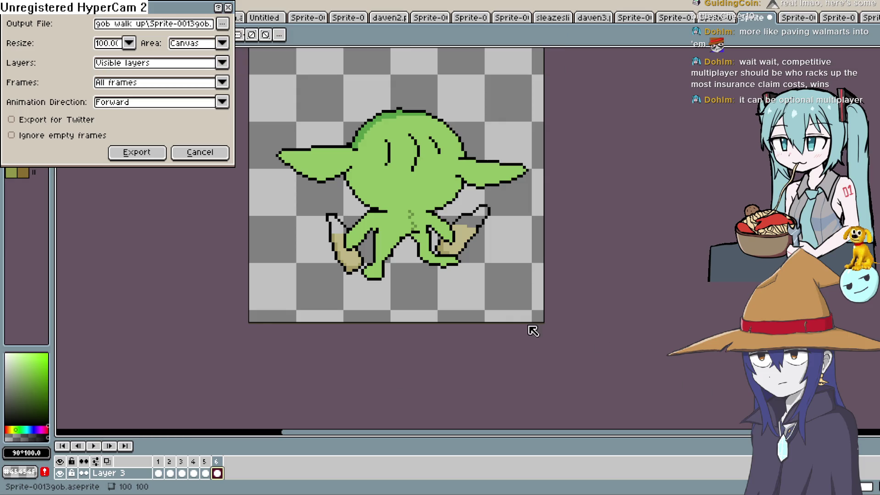
click(137, 152)
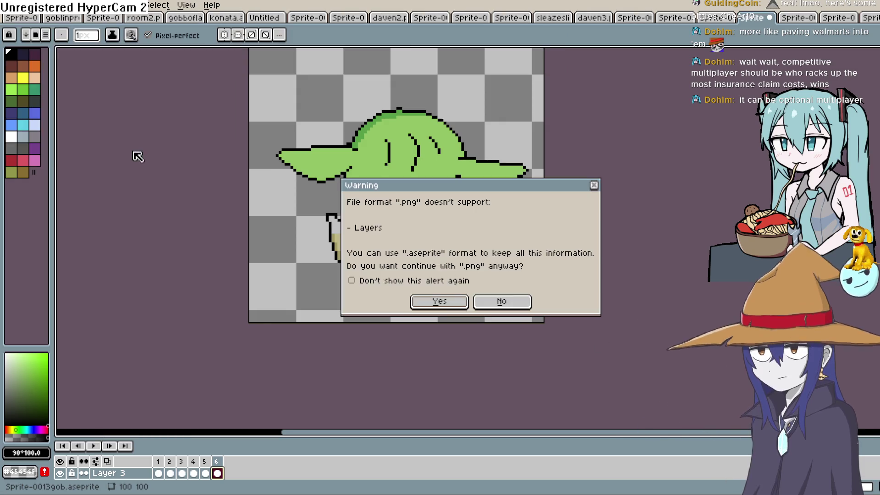
click(433, 305)
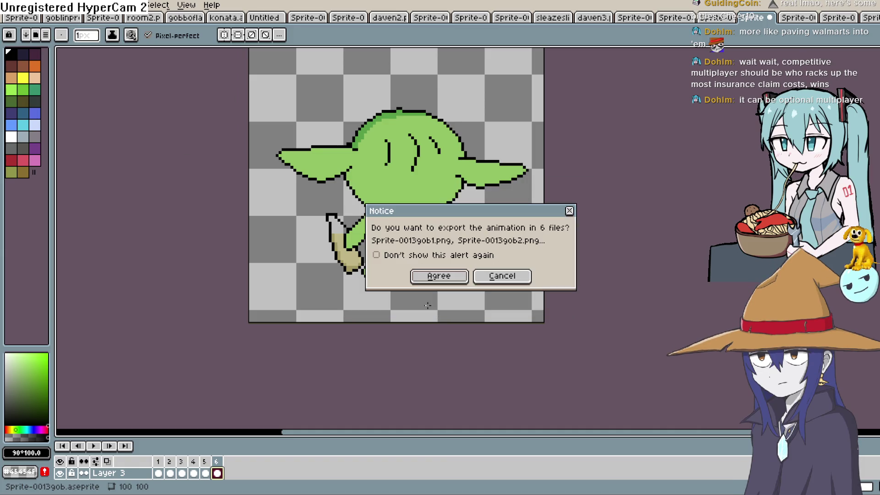
click(439, 277)
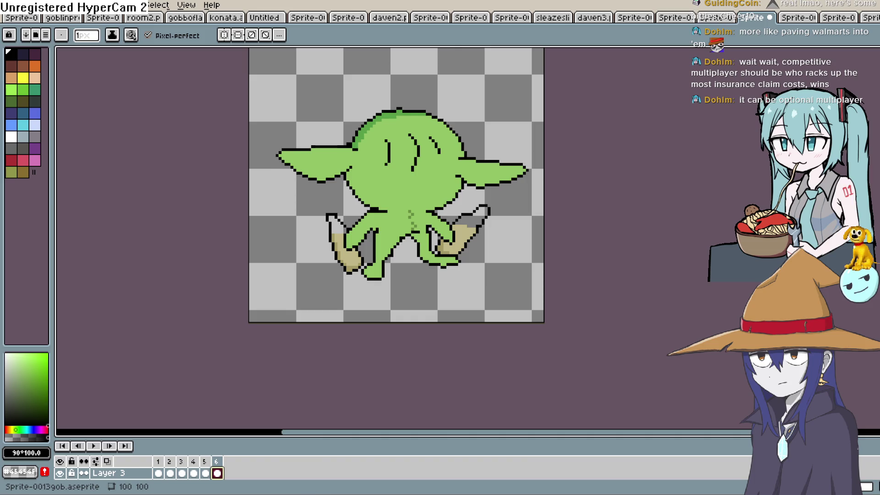
key(alt+Tab)
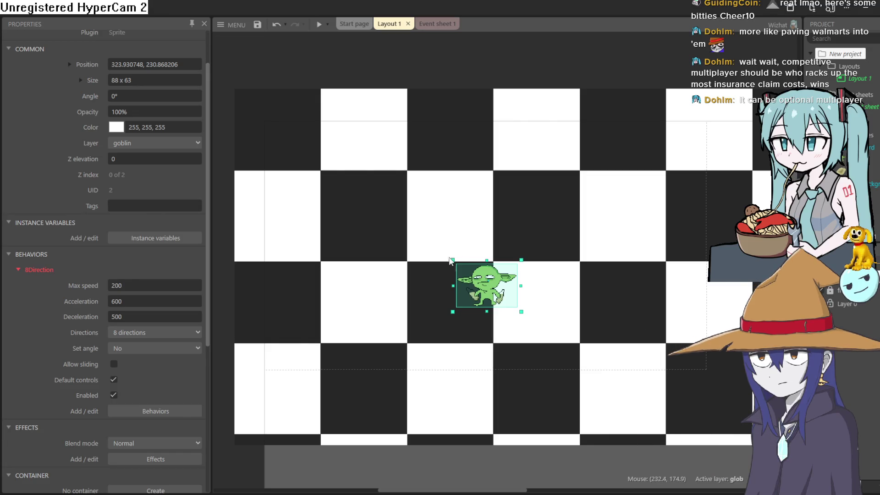
double_click(477, 284)
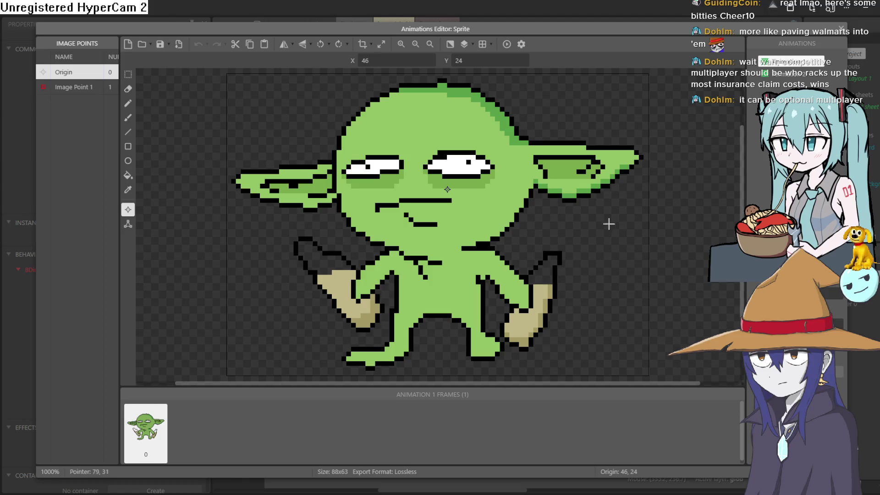
click(779, 78)
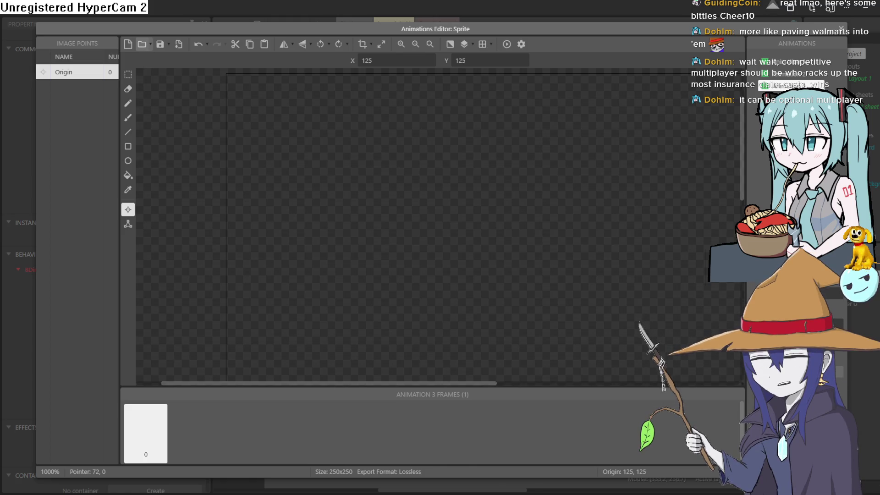
click(841, 28)
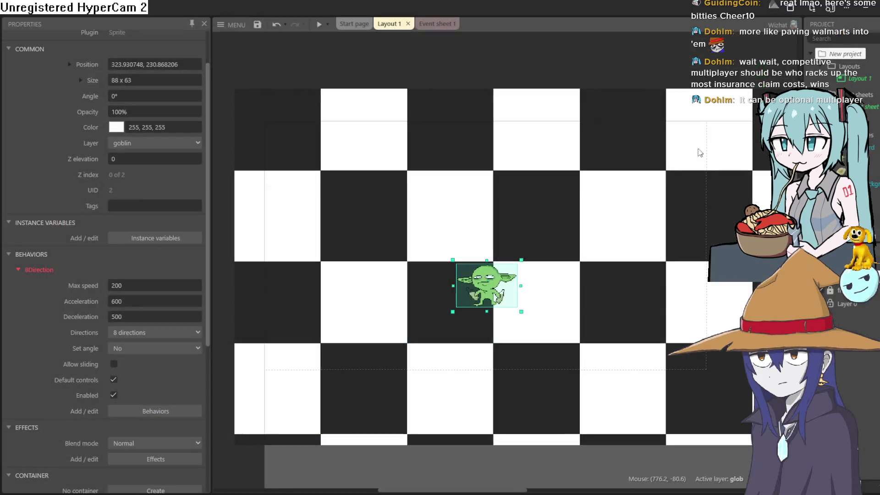
On Event sheet 1, begin adding a condition to event 2, then cancel the mistaken Sprite choice.
click(429, 26)
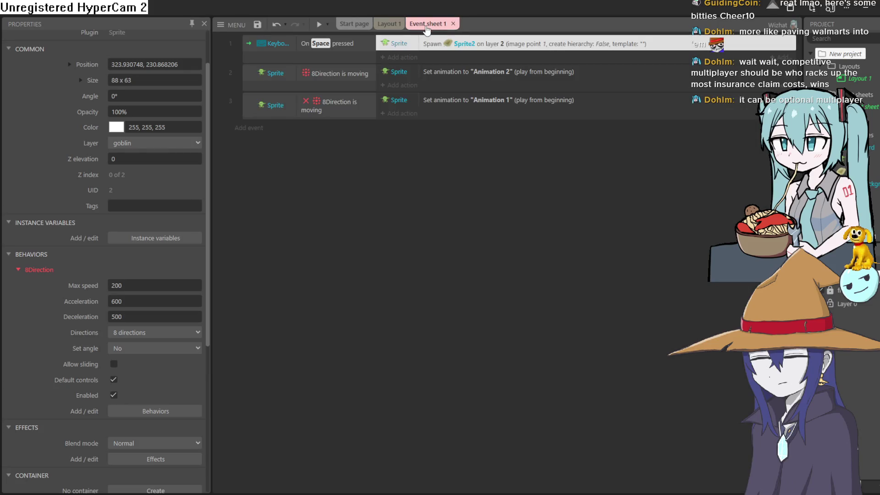
right_click(357, 85)
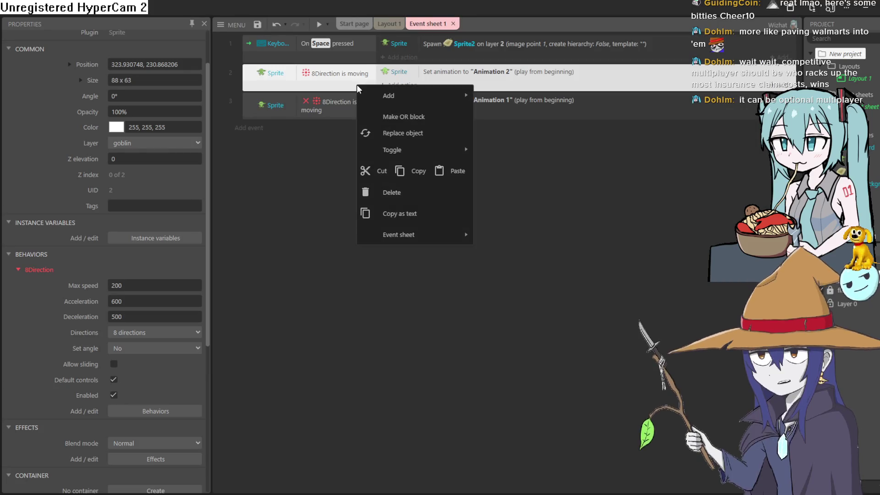
mouse_move(383, 94)
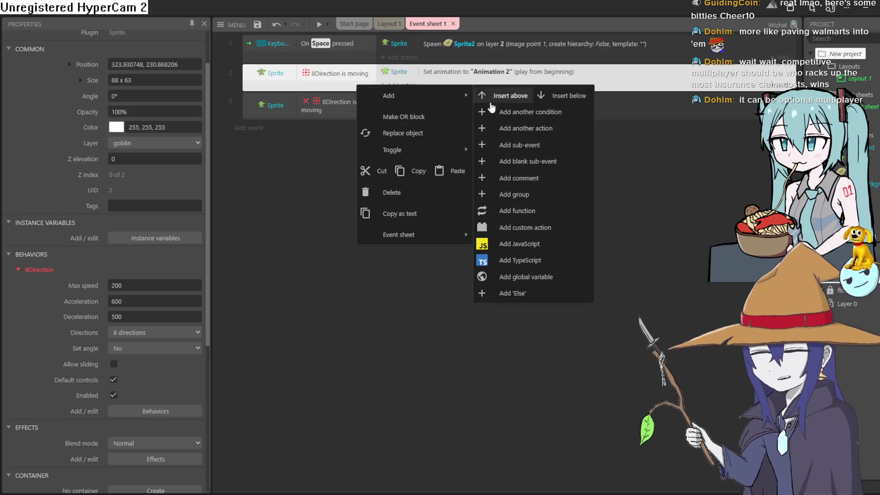
click(514, 112)
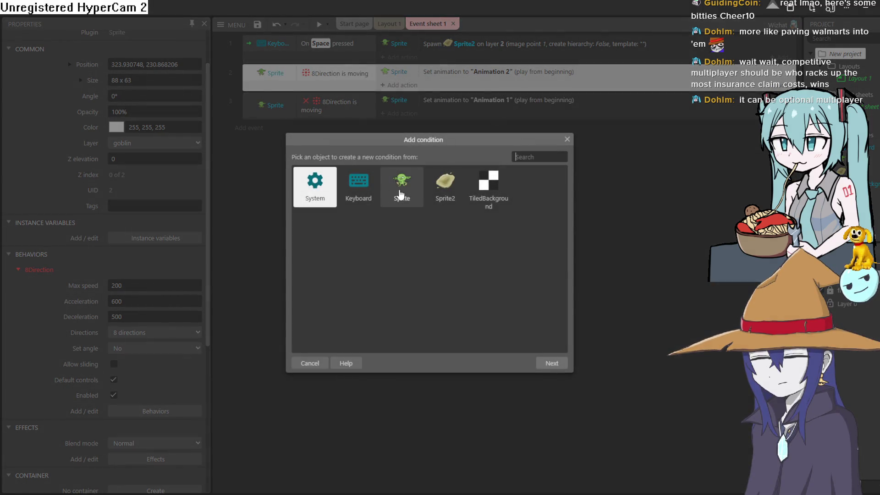
click(362, 193)
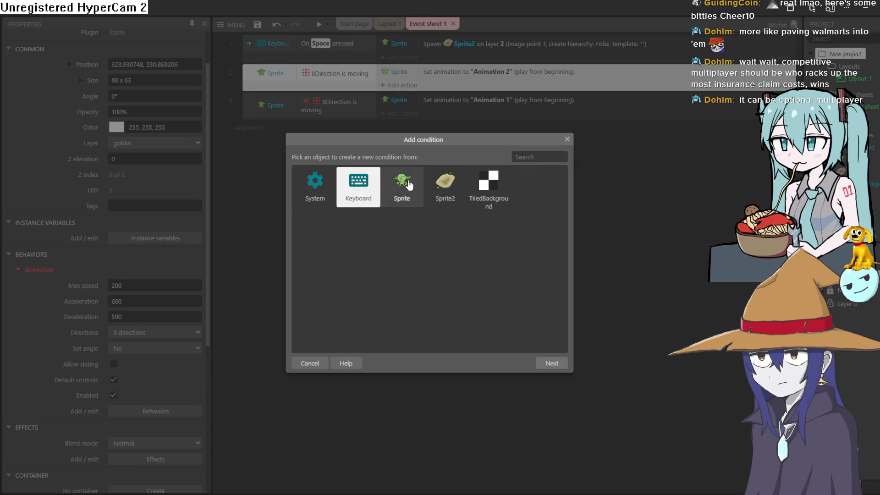
double_click(401, 192)
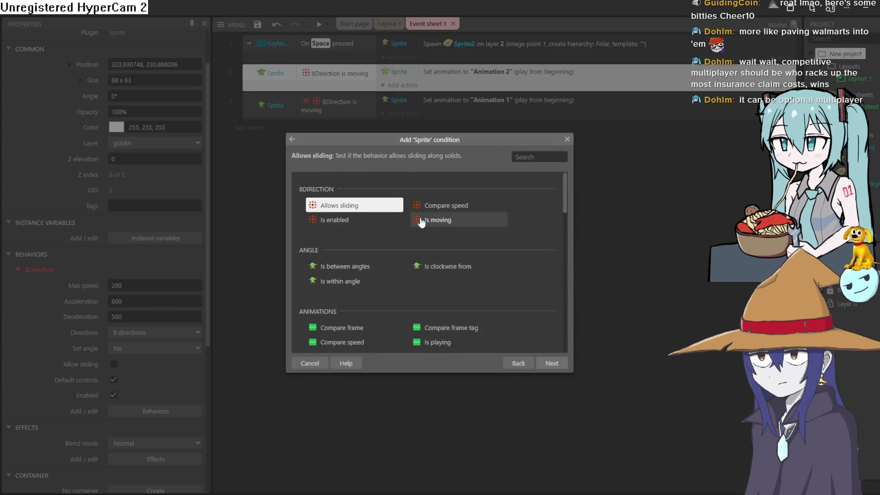
click(567, 145)
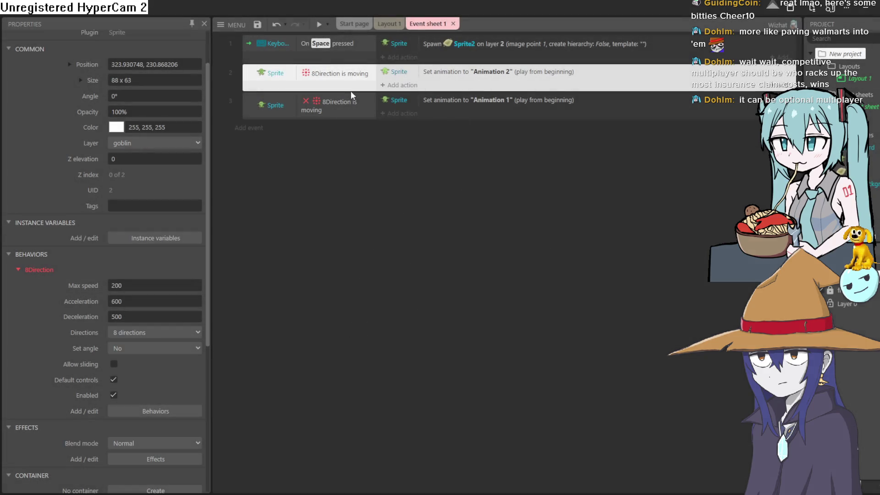
Add a Keyboard 'Key is down' condition for the Up arrow to event 2.
right_click(351, 85)
mouse_move(396, 100)
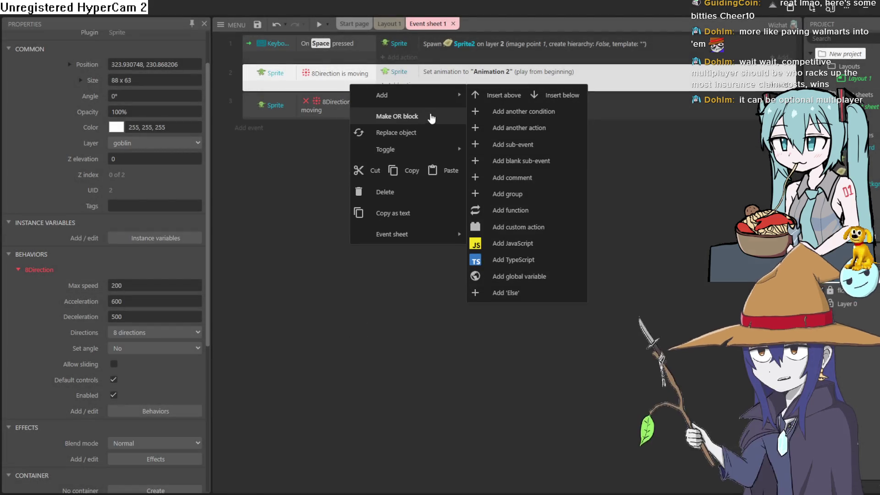
click(513, 112)
double_click(359, 176)
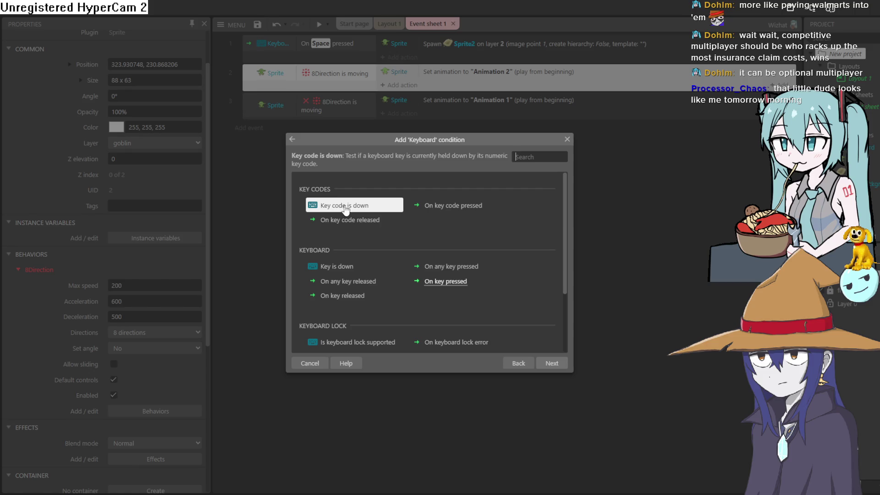
double_click(355, 267)
click(400, 244)
key(Up)
click(486, 297)
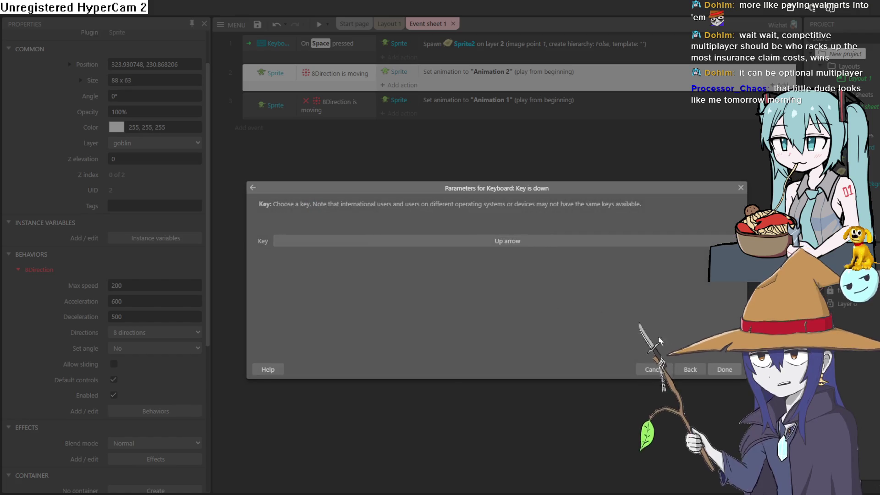
click(729, 372)
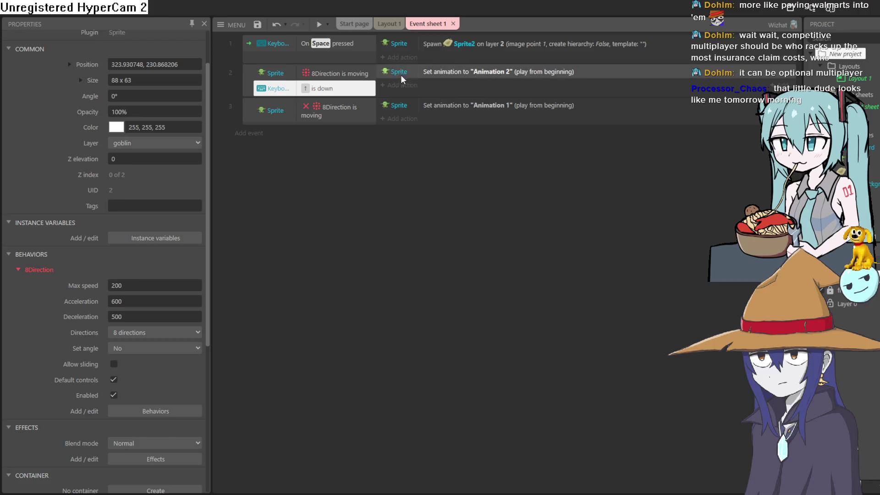
Change event 2's set-animation action to Animation 3 and preview the layout.
click(487, 76)
double_click(488, 74)
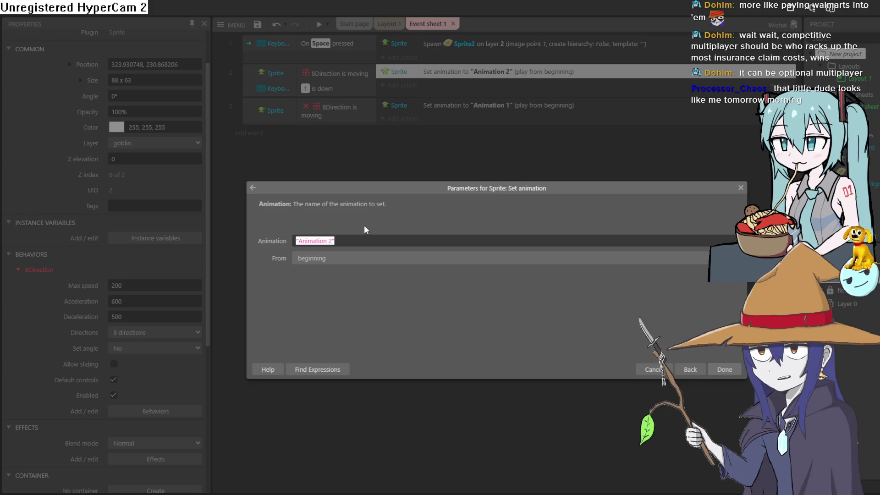
double_click(331, 242)
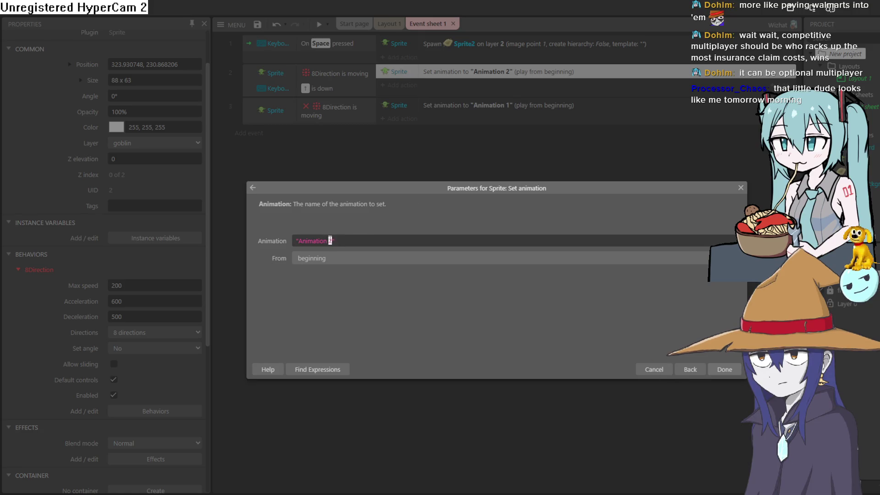
text(3")
click(717, 374)
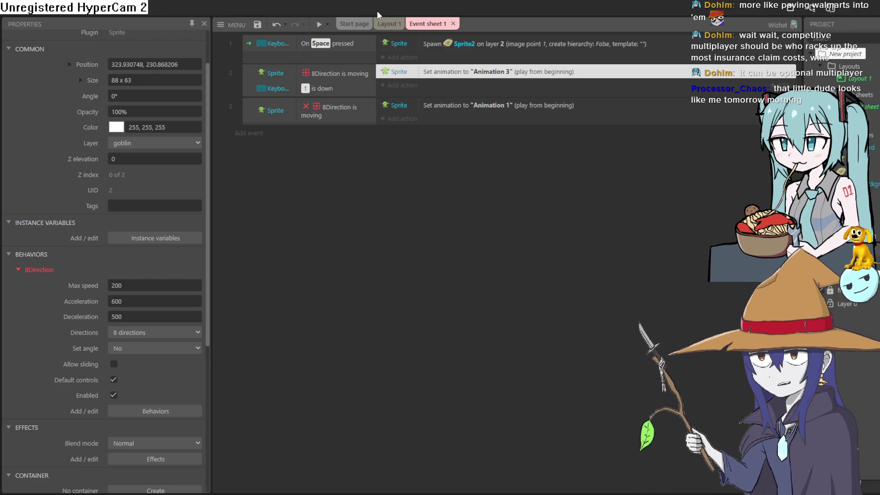
click(322, 26)
Walk the goblin around the checkerboard with the arrow keys to check its walk views, then close the preview.
key(Up)
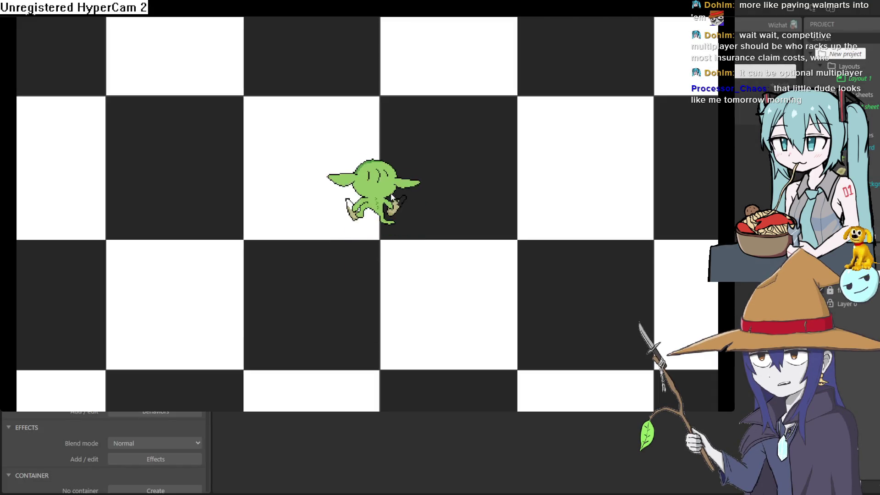
key(Left)
key(Right)
key(Up)
key(Left)
key(Down)
key(Down)
key(Right)
key(Up)
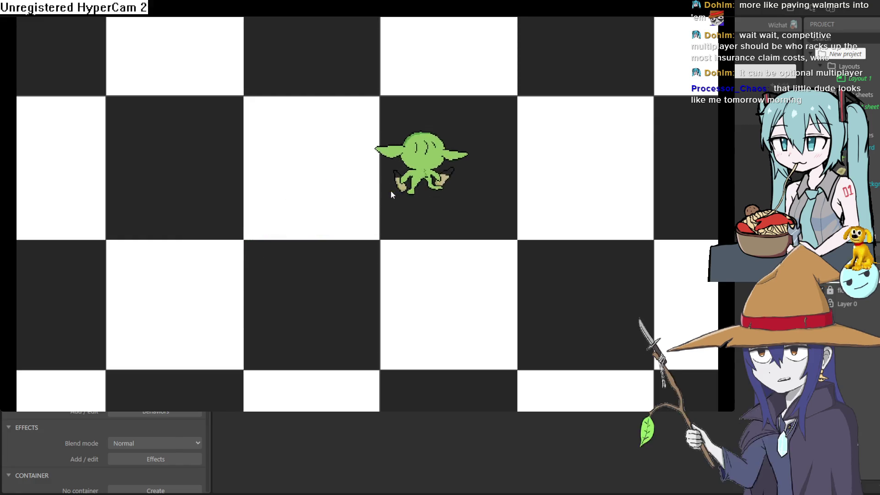
key(Up)
key(Left)
key(Down)
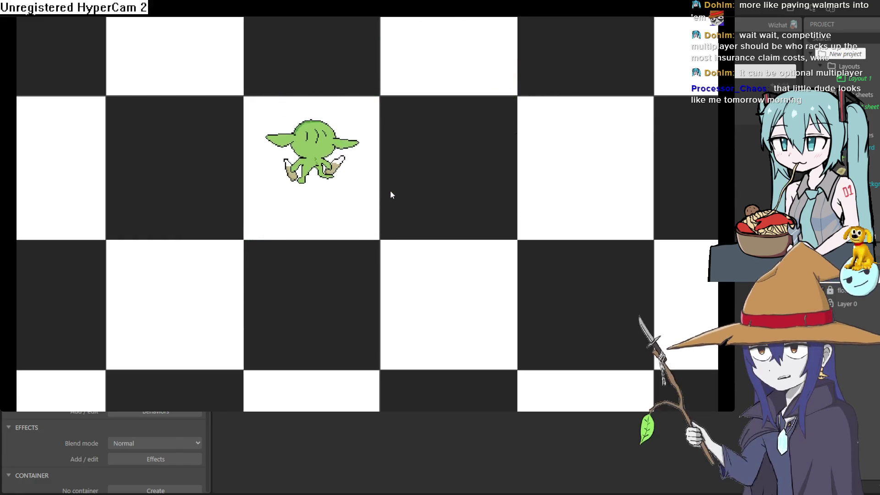
key(Right)
key(Up)
key(Right)
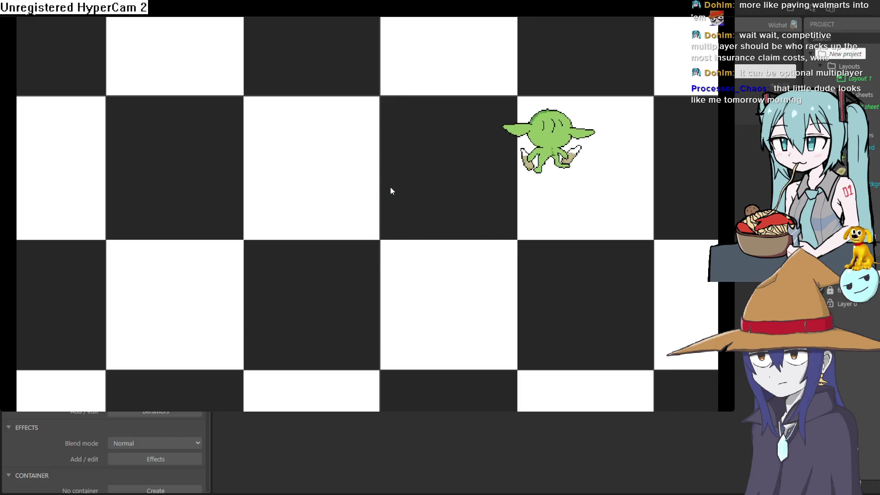
key(Left)
key(Up)
key(Down)
key(Down)
key(Right)
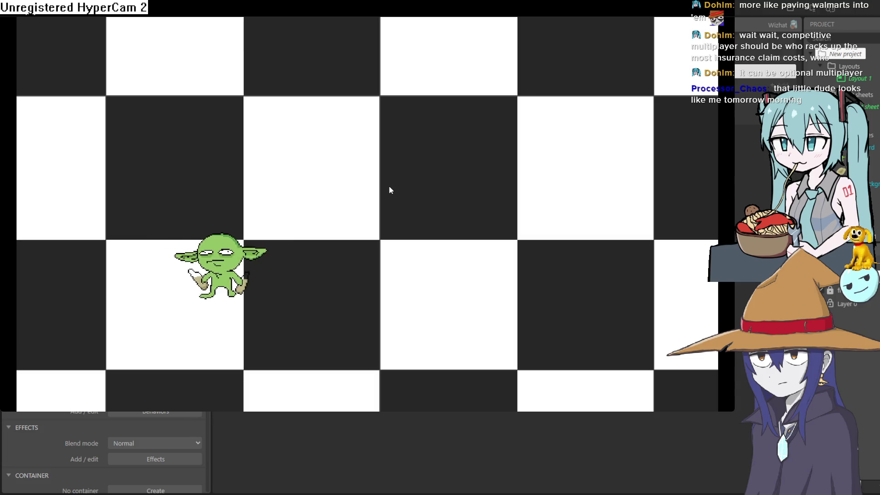
key(Right)
key(Up)
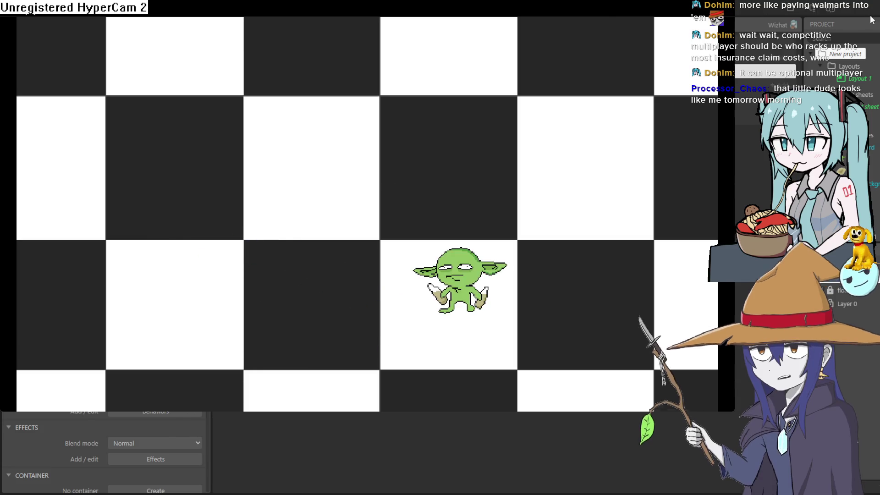
key(alt+F4)
Duplicate event 2 as a new event 4 on the event sheet.
right_click(246, 84)
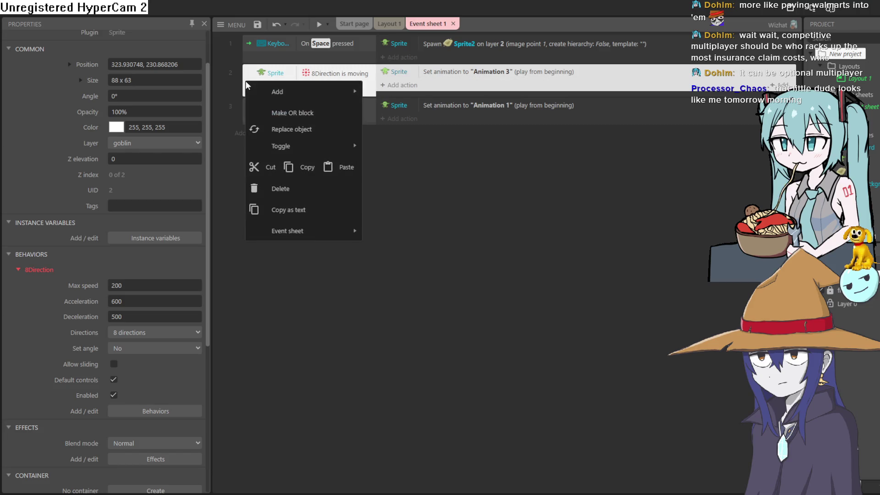
mouse_move(290, 95)
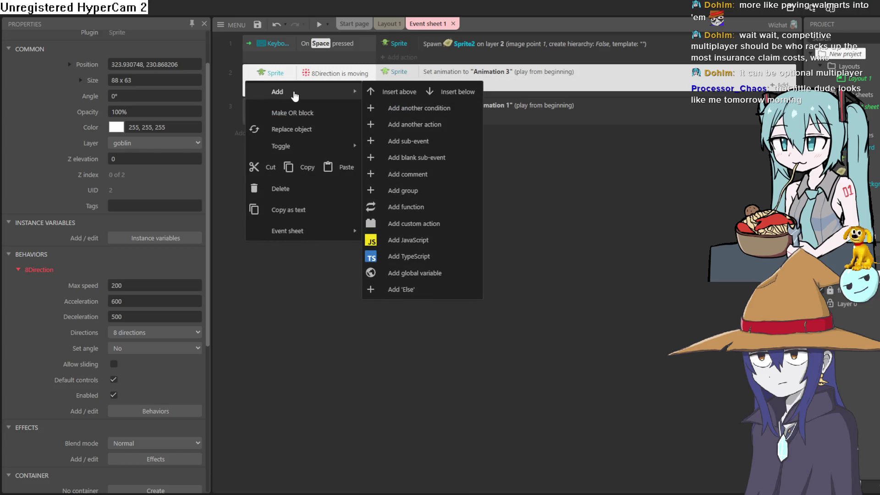
click(304, 168)
right_click(279, 161)
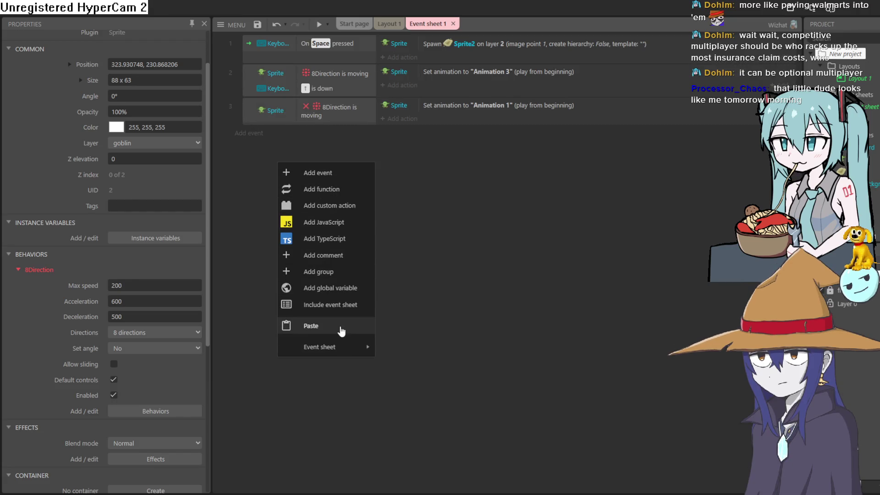
click(311, 326)
Change event 4's Key is down condition to the Down arrow.
double_click(323, 148)
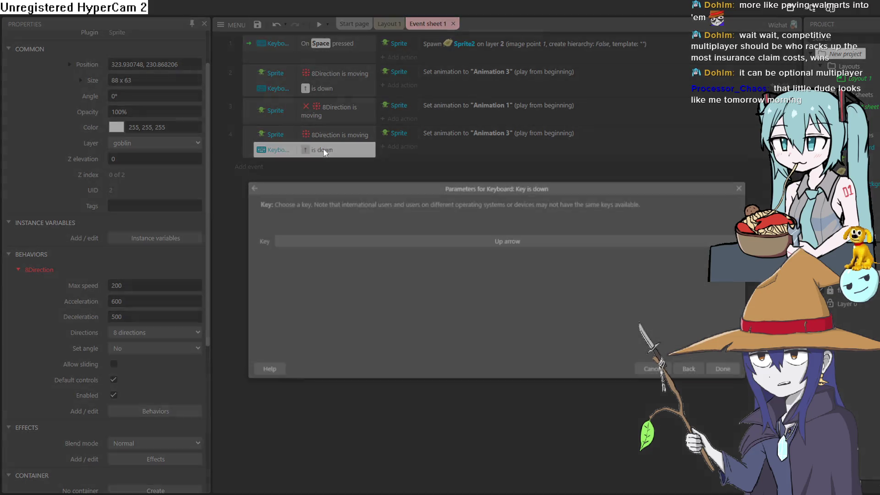
click(431, 241)
key(Down)
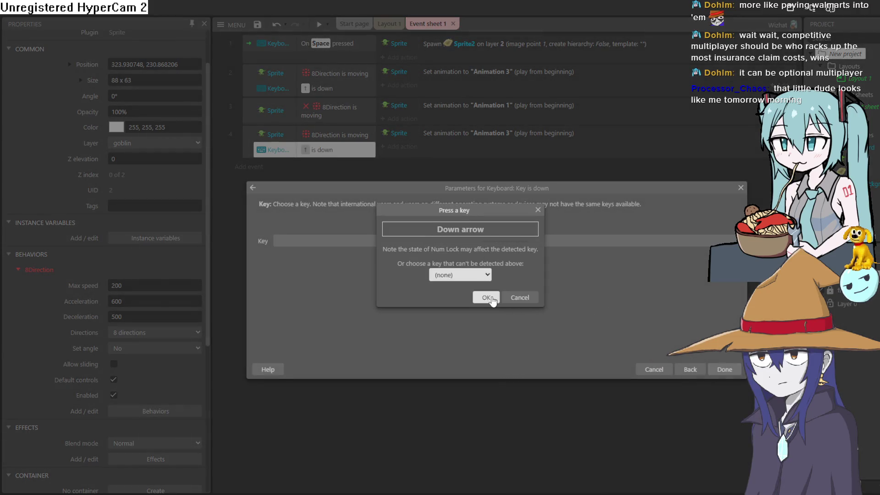
click(487, 298)
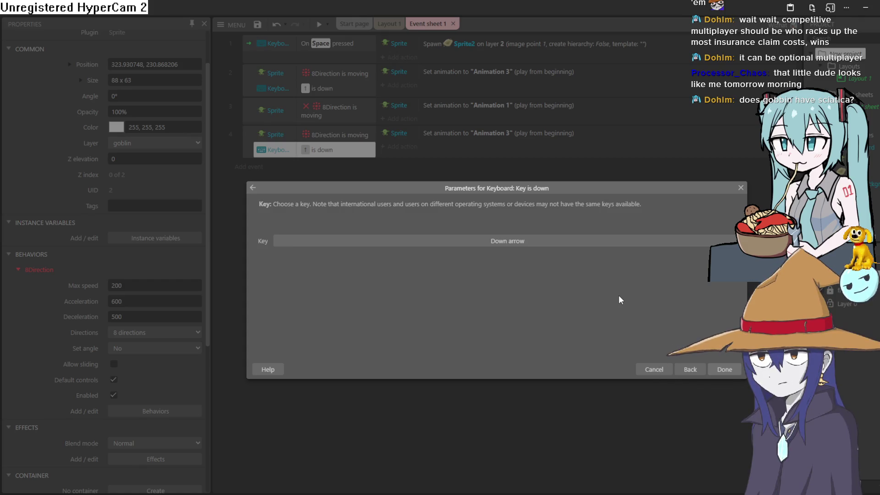
click(724, 369)
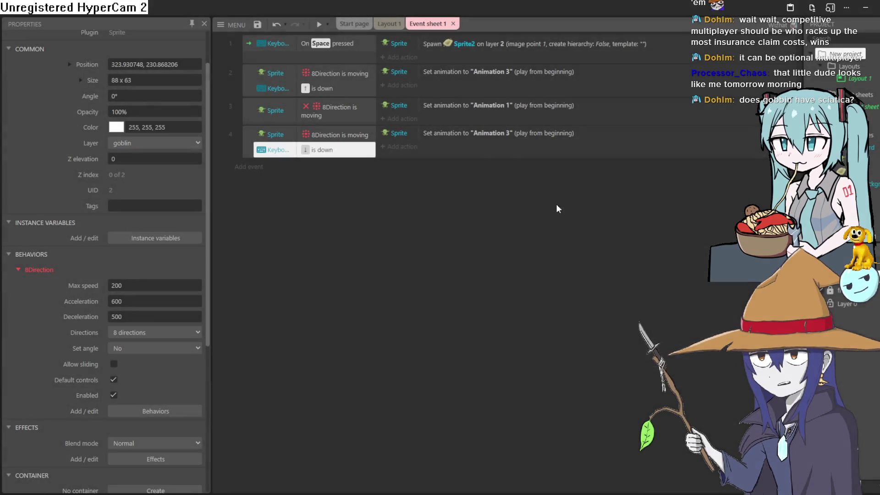
Set event 4's animation action to Animation 2 and run the preview.
click(485, 137)
double_click(487, 138)
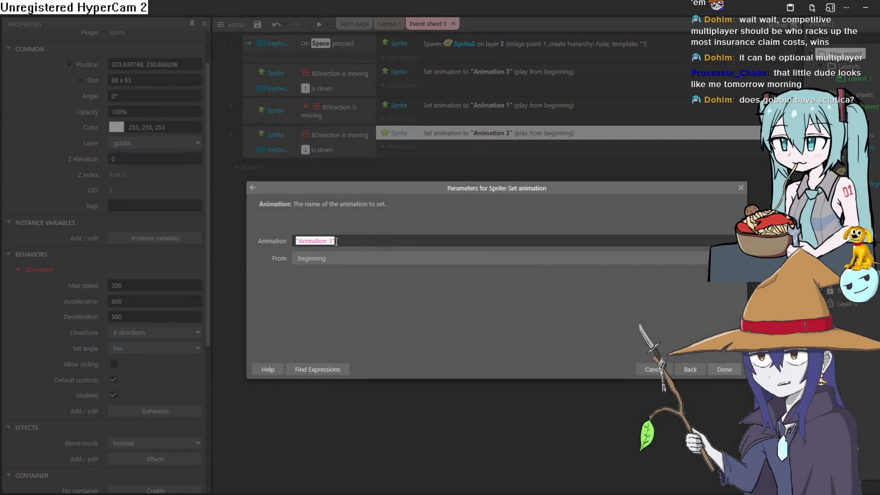
text(2)
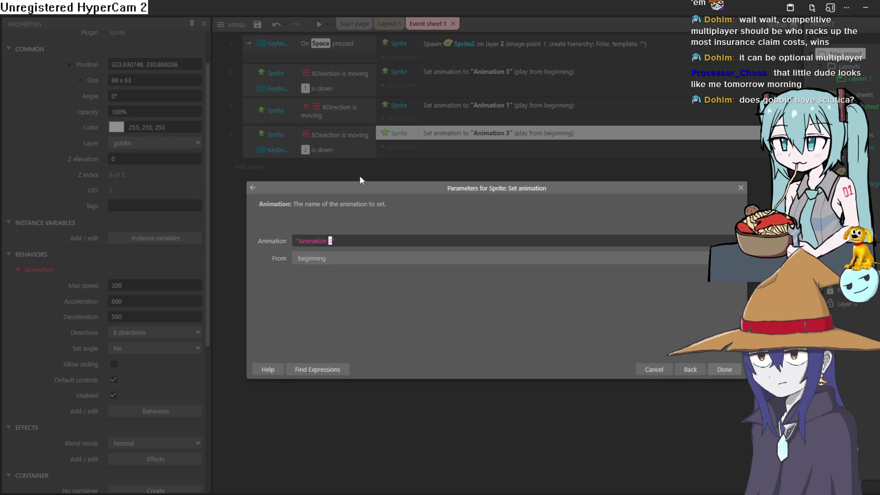
click(714, 367)
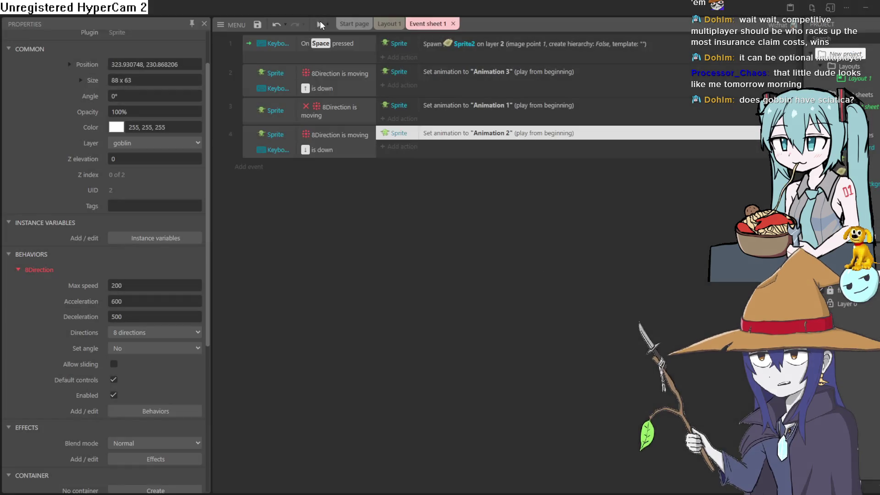
click(320, 24)
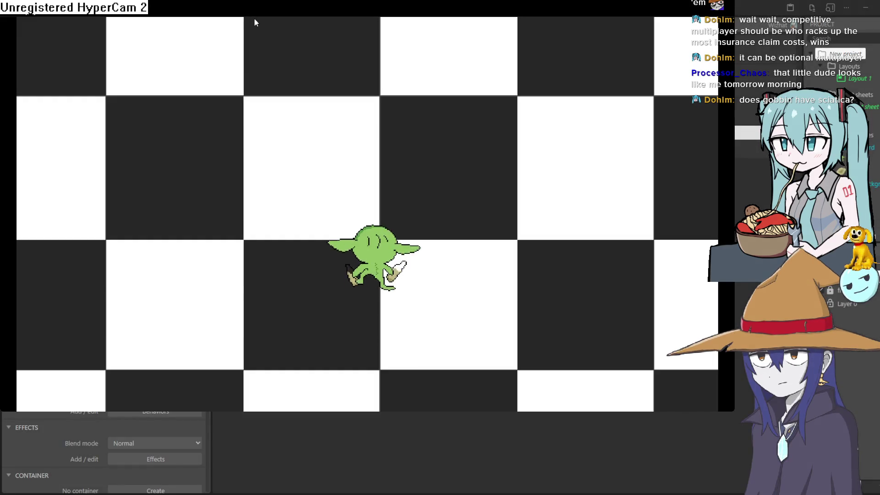
Walk the goblin in every direction to check the front and back walk animations.
key(Down)
key(Up)
key(Left)
key(Down)
key(Right)
key(Right)
key(Up)
key(Left)
key(Down)
key(Right)
key(Up)
key(Left)
key(Left)
key(Down)
key(Right)
key(Up)
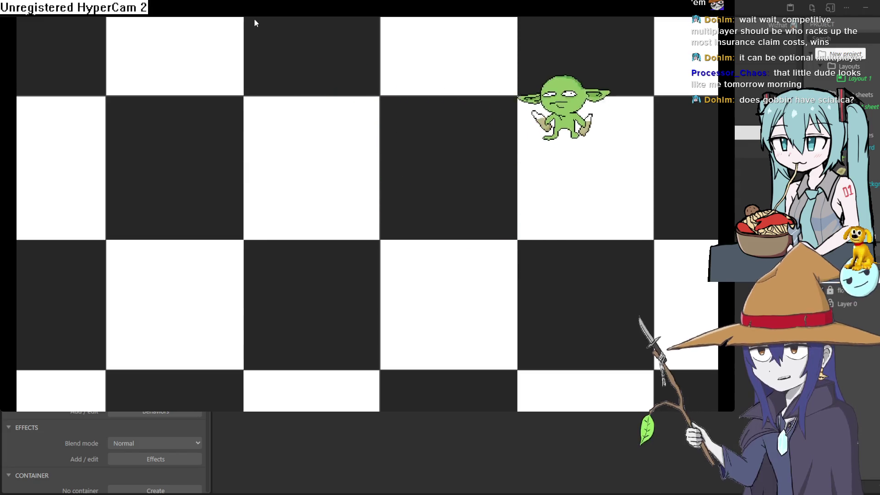
key(Left)
key(Down)
key(Left)
key(Right)
key(Right)
key(Down)
key(Left)
key(Up)
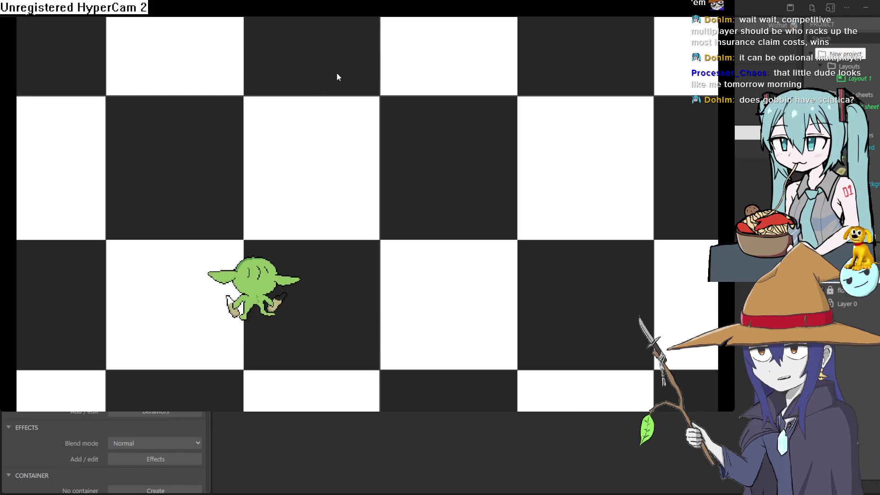
key(Right)
key(Down)
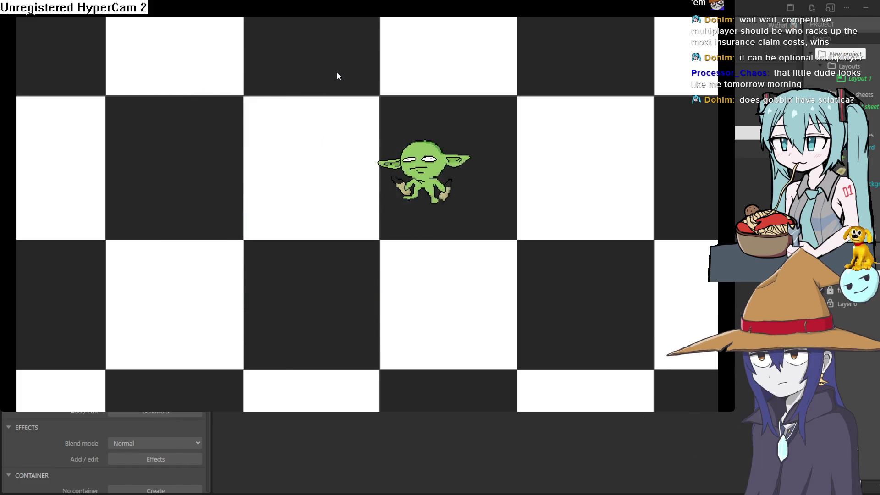
key(Right)
key(Down)
key(Left)
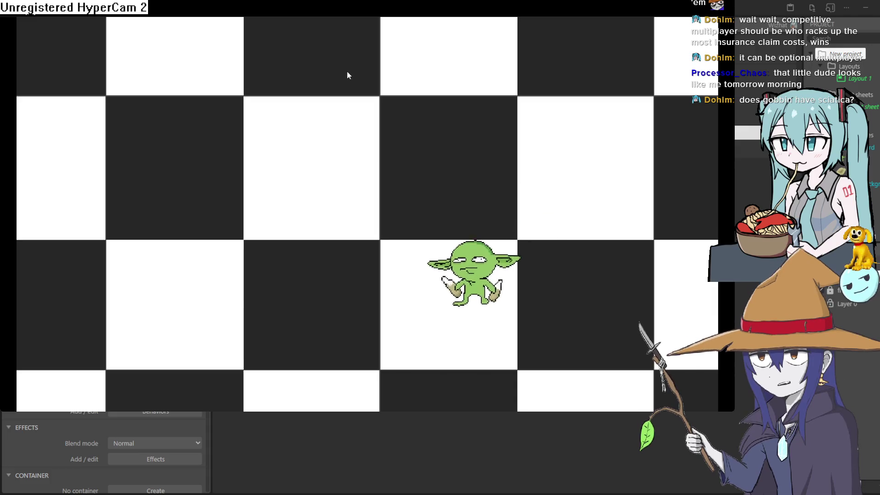
key(Left)
key(Down)
key(Up)
key(Left)
key(Down)
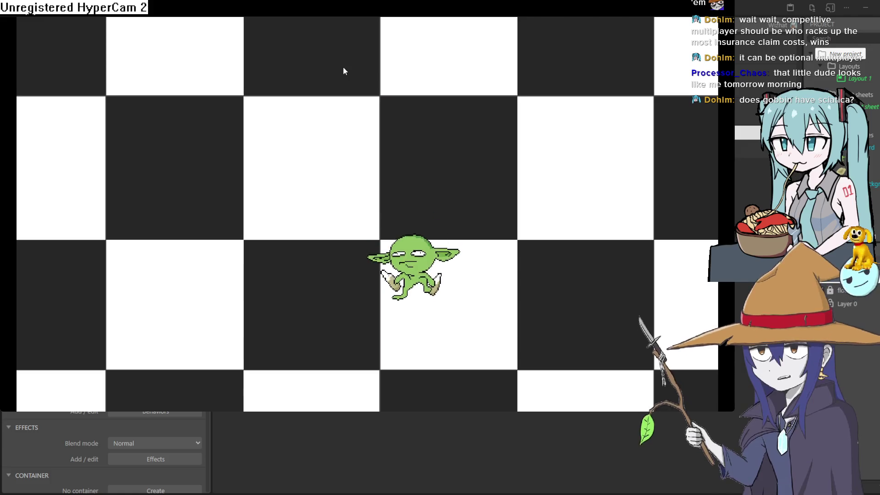
Move the goblin around dropping rocks and stepping onto and off them.
key(Left)
key(Up)
key(Right)
key(Right)
key(Down)
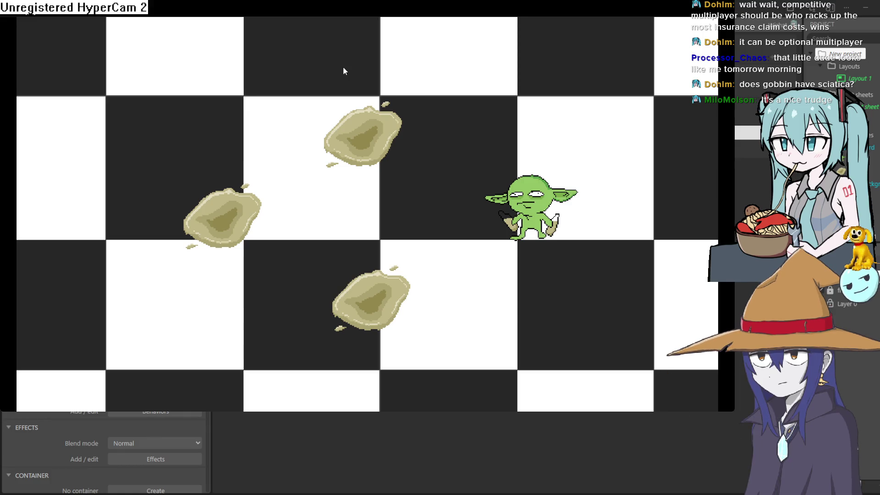
key(Up)
key(Left)
key(Down)
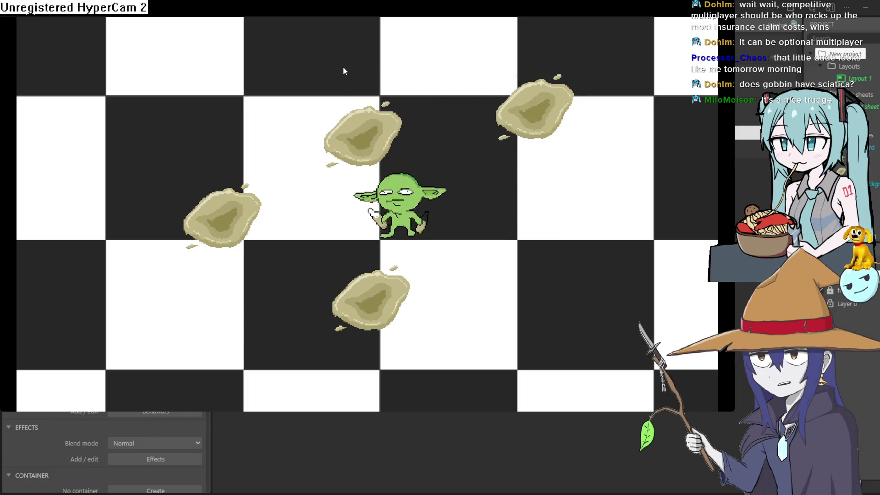
key(Down)
key(Up)
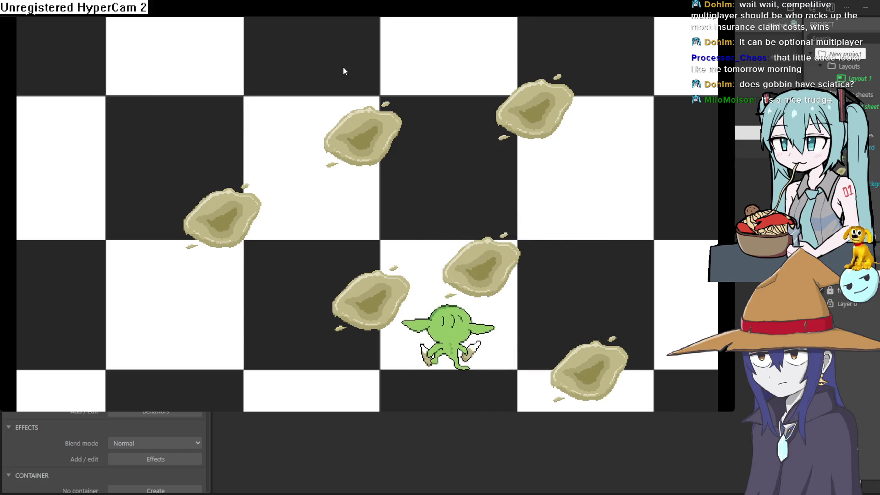
key(Up)
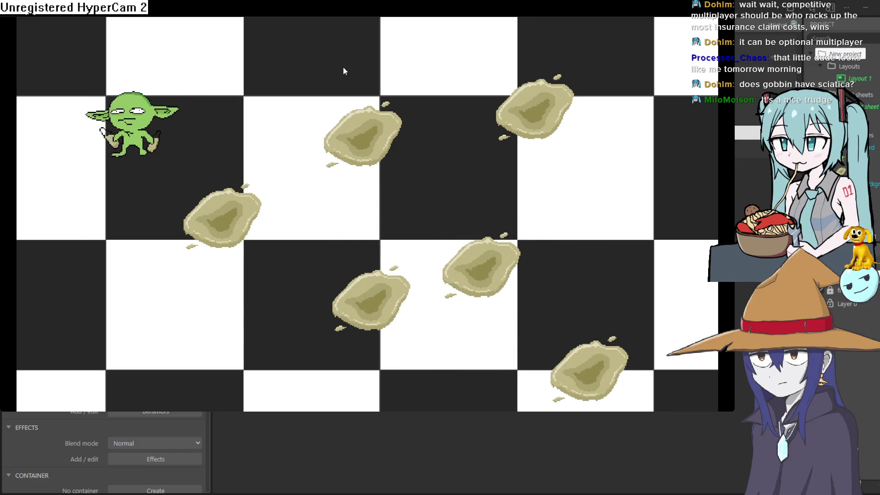
key(Down)
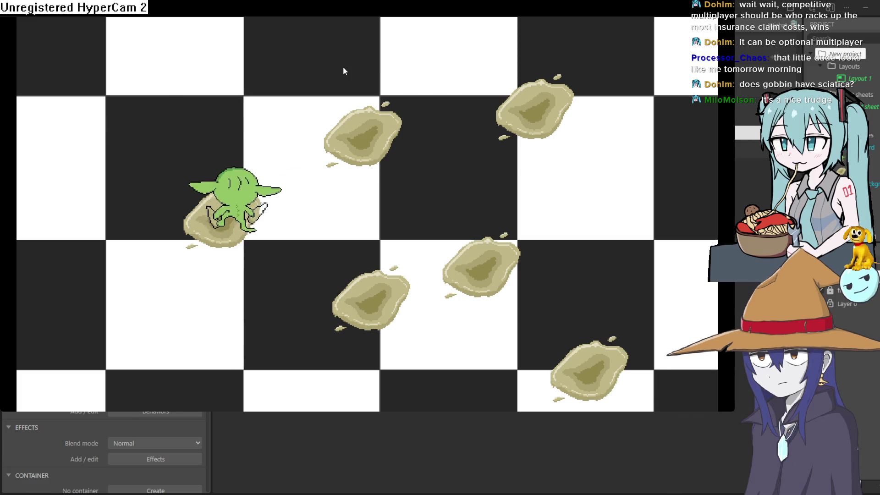
key(Up)
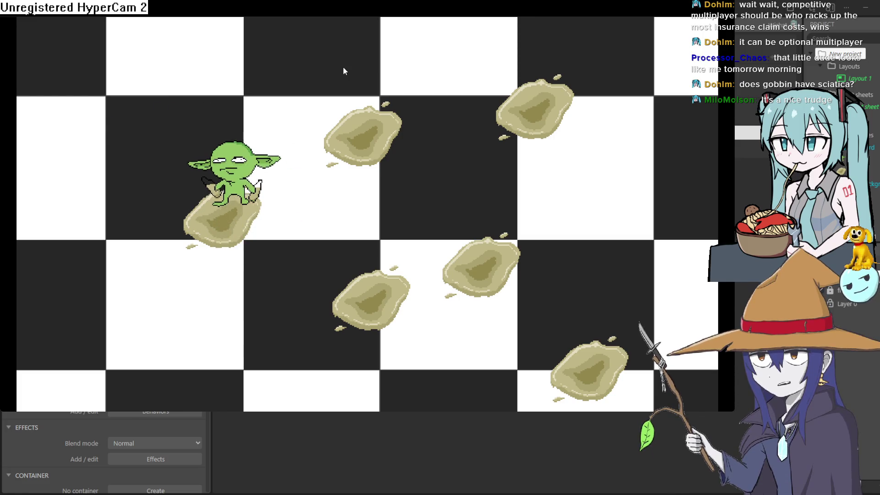
key(Left)
key(Up)
key(Left)
key(Down)
key(Right)
key(Right)
key(Right)
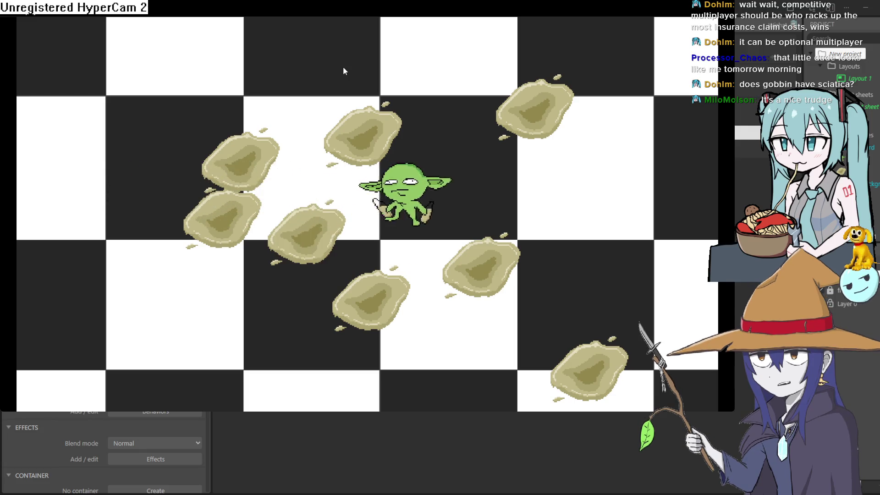
key(Up)
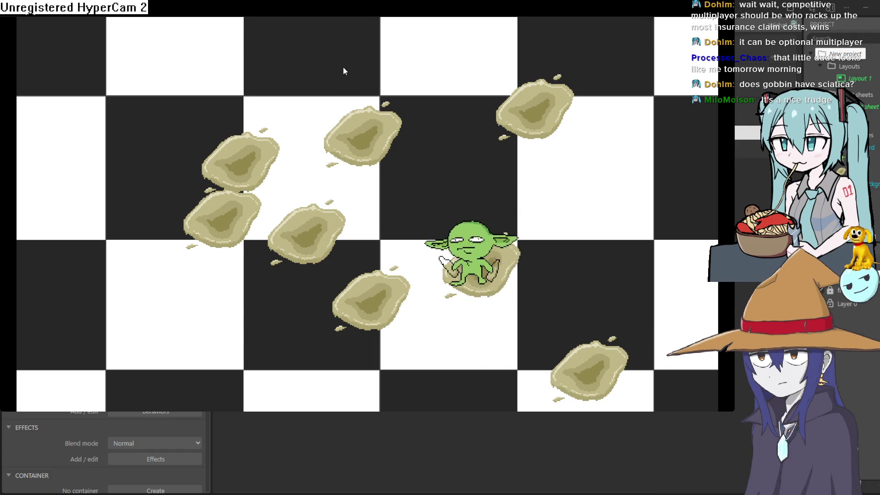
key(Up)
key(Left)
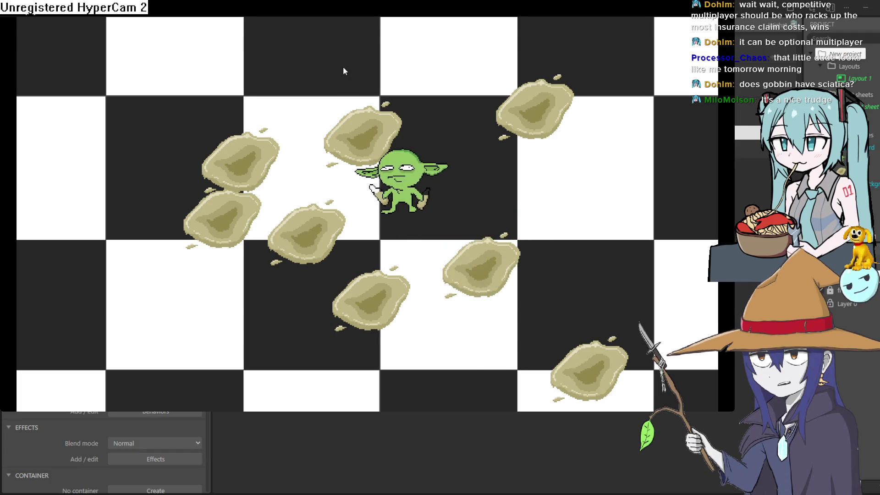
key(Right)
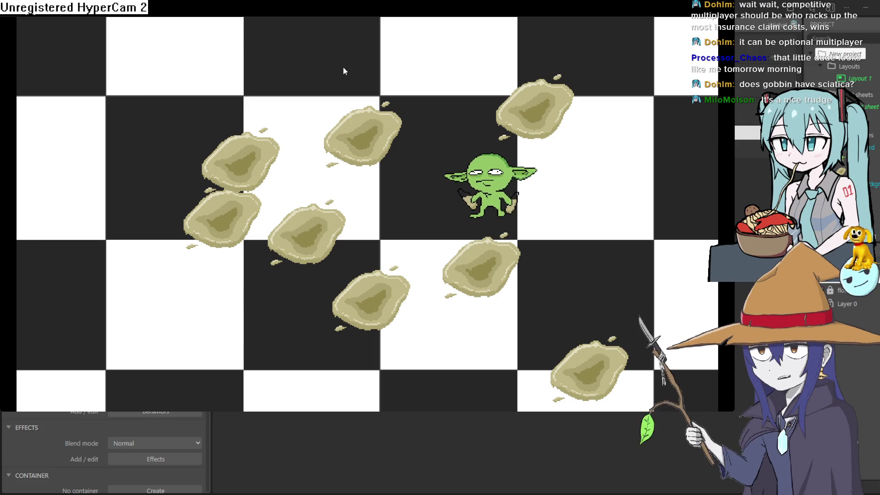
key(Down)
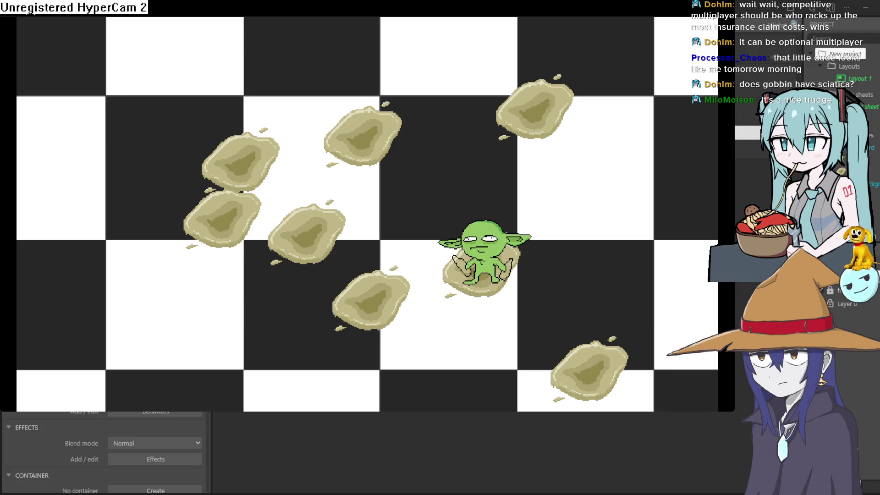
Walk the goblin up and down once more to confirm its back and front views, then exit the preview.
key(Up)
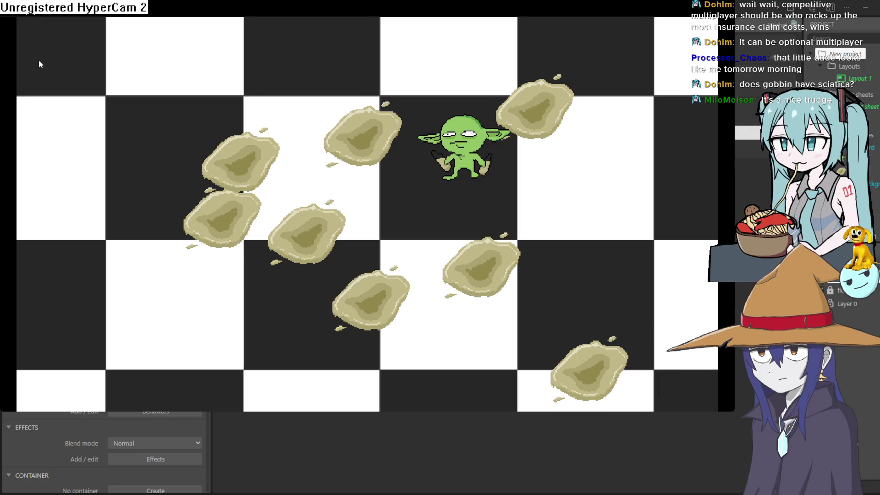
key(Up)
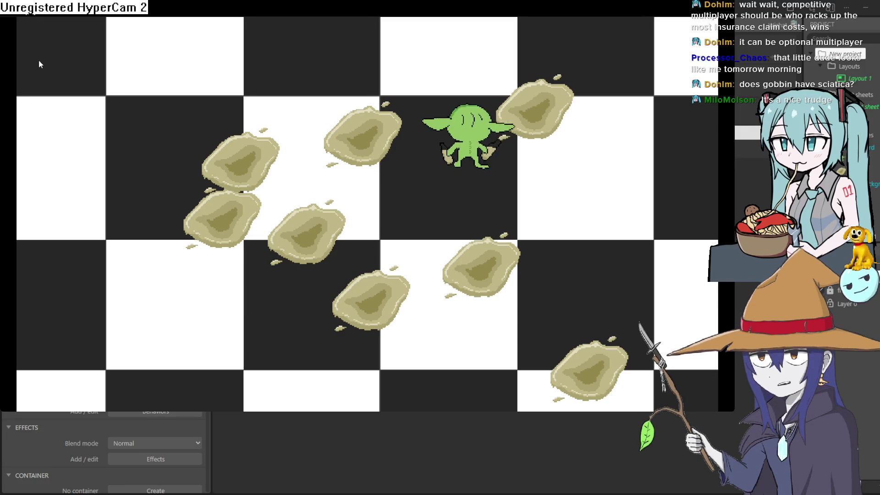
key(Down)
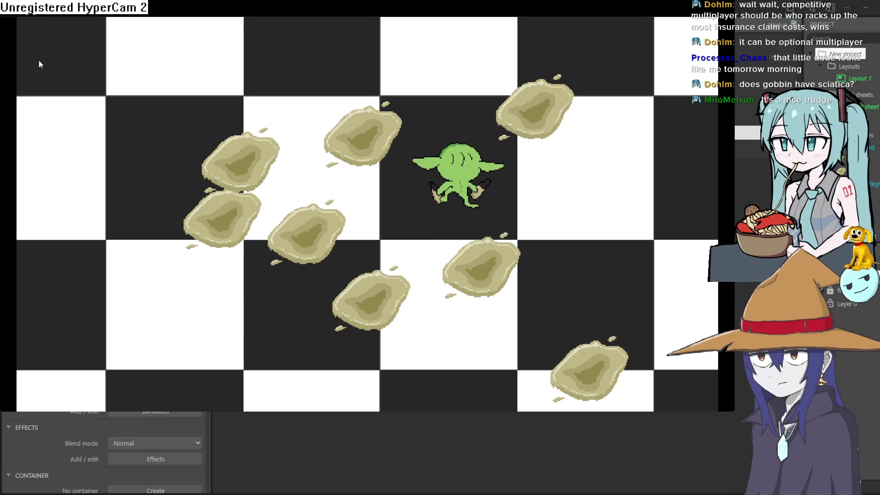
key(Up)
key(Left)
key(Down)
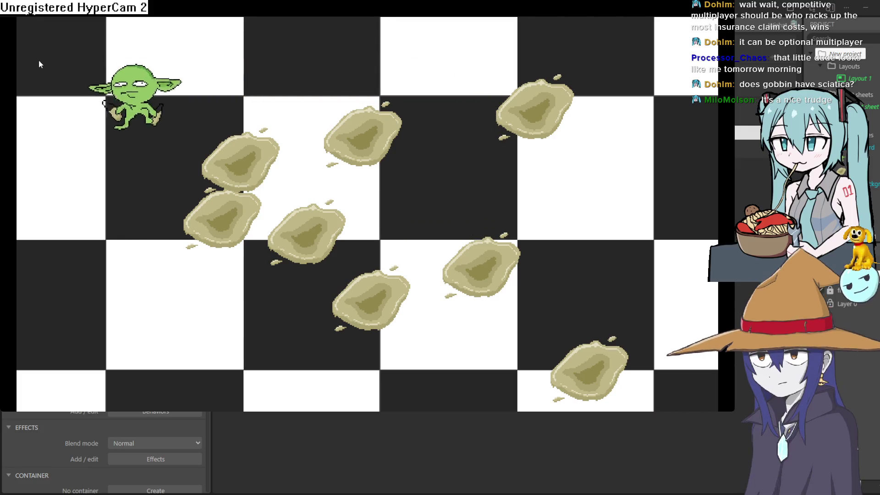
key(Right)
key(Down)
key(Right)
key(Up)
key(Up)
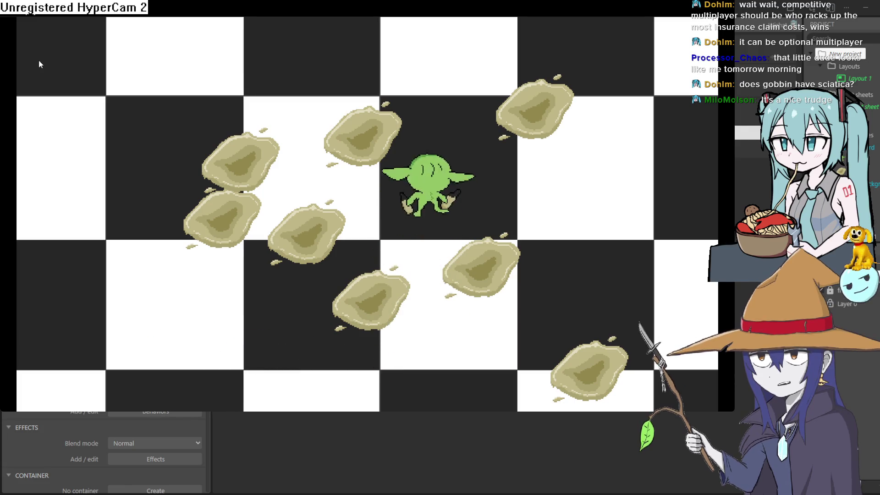
key(Left)
key(Down)
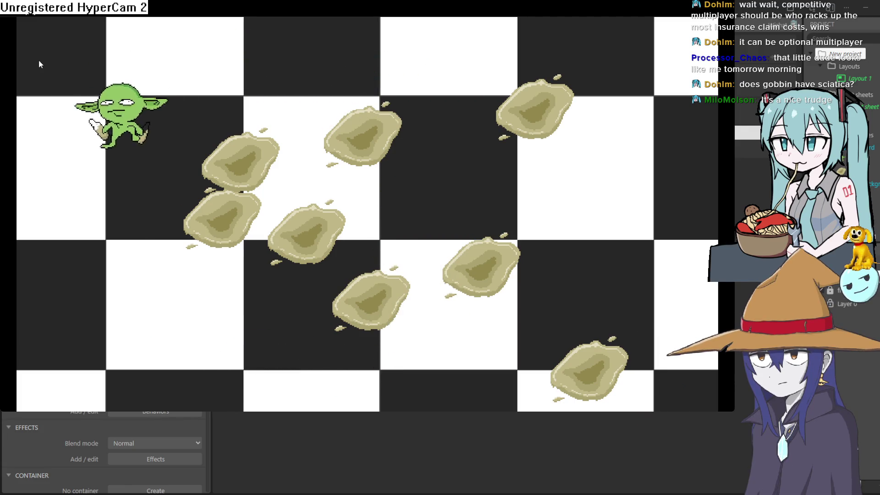
key(Right)
key(Down)
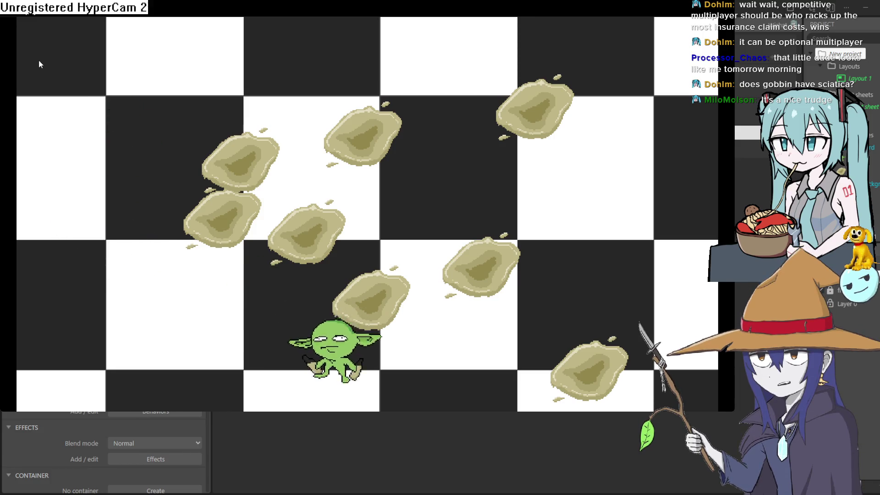
key(Up)
key(Up)
key(Left)
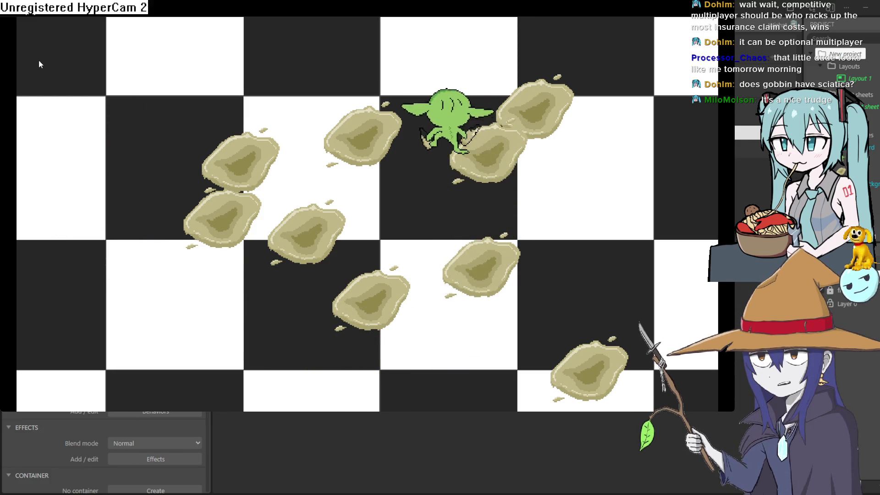
key(Down)
key(Left)
key(Down)
key(Right)
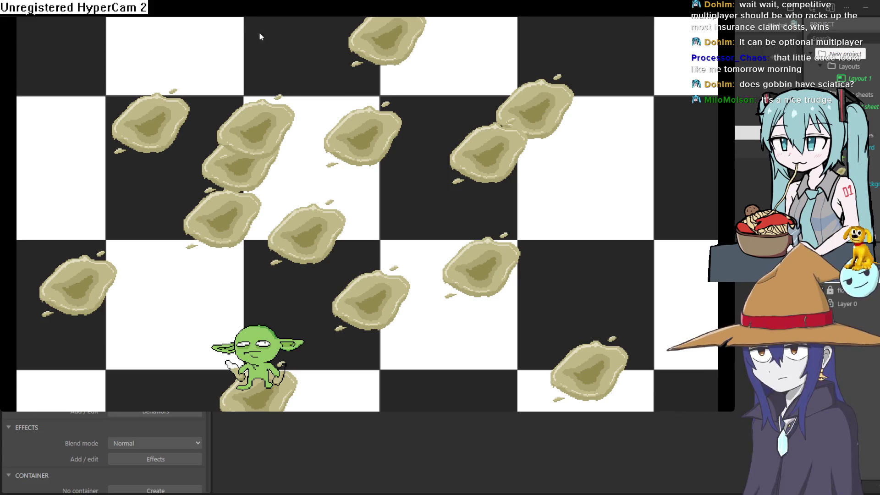
key(Right)
key(Up)
key(Right)
key(Up)
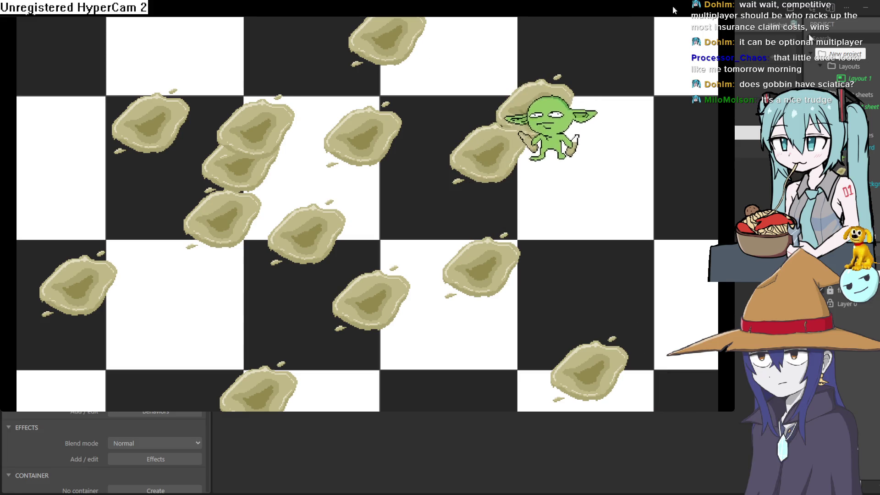
click(861, 22)
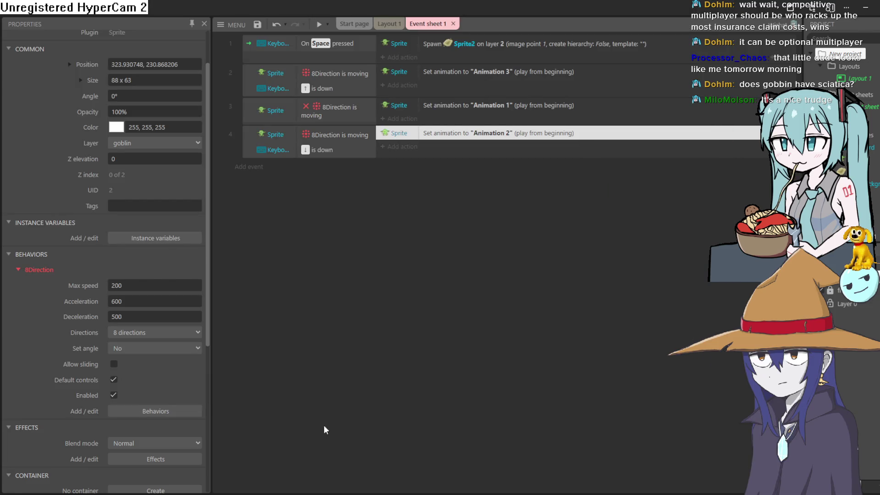
key(alt+Tab)
scroll(124, 267, up, 5)
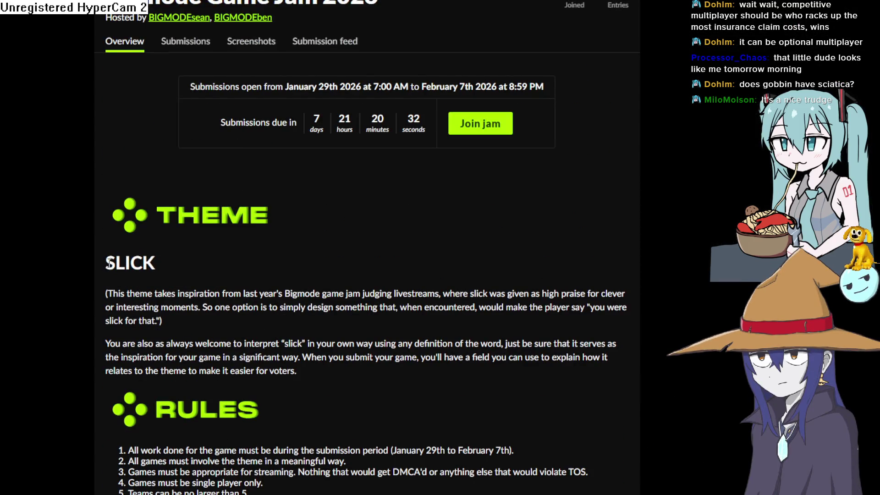
drag(128, 262, 152, 266)
key(alt+Tab)
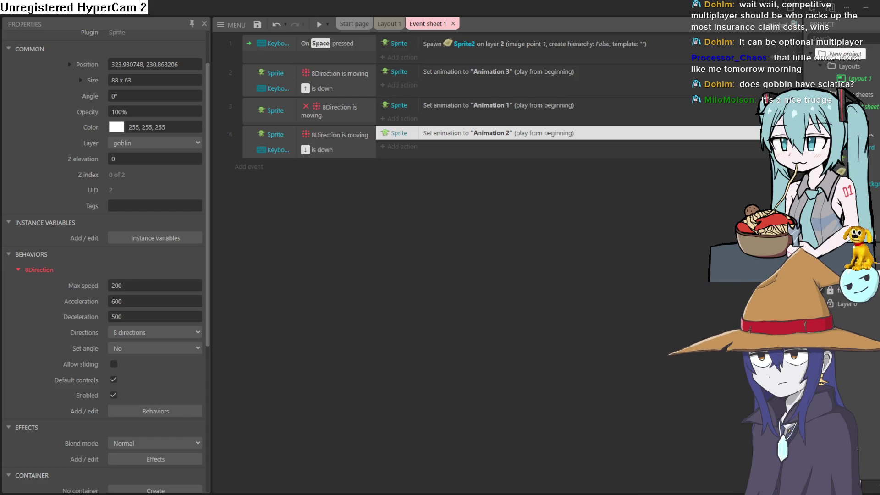
key(alt+Tab)
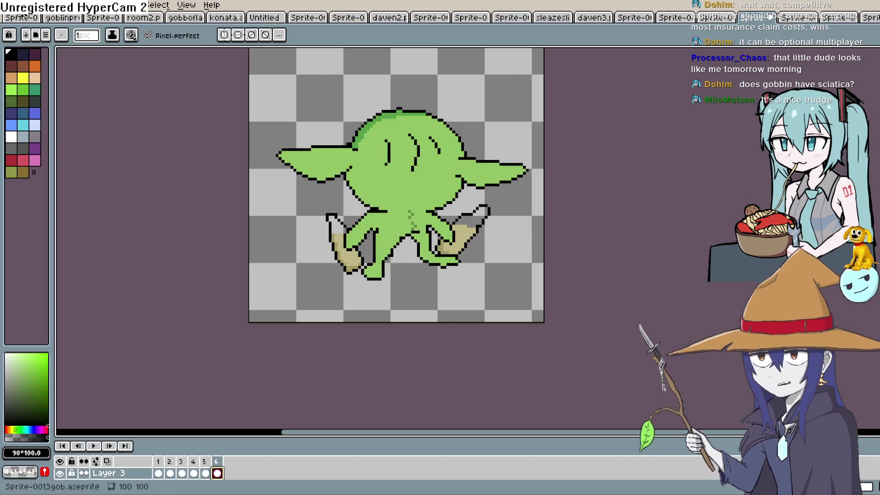
Create a new blank 100×100 transparent Aseprite sprite, then return to Construct 3.
click(9, 4)
click(56, 28)
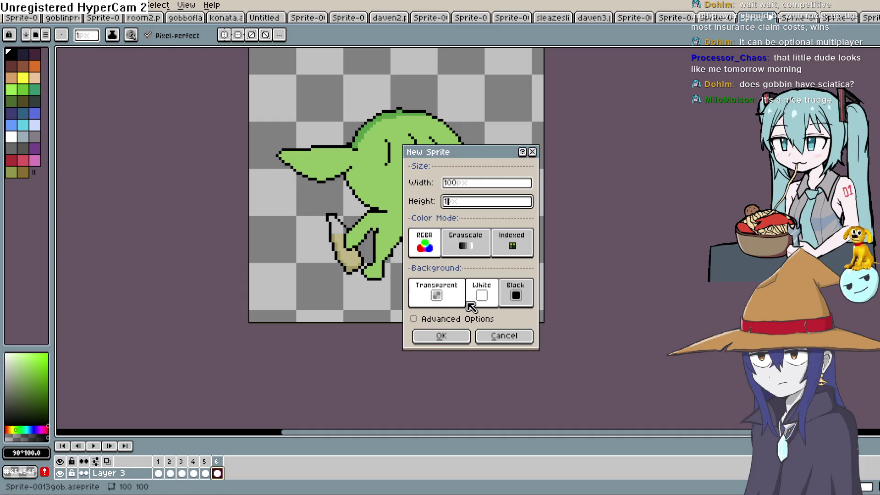
click(467, 338)
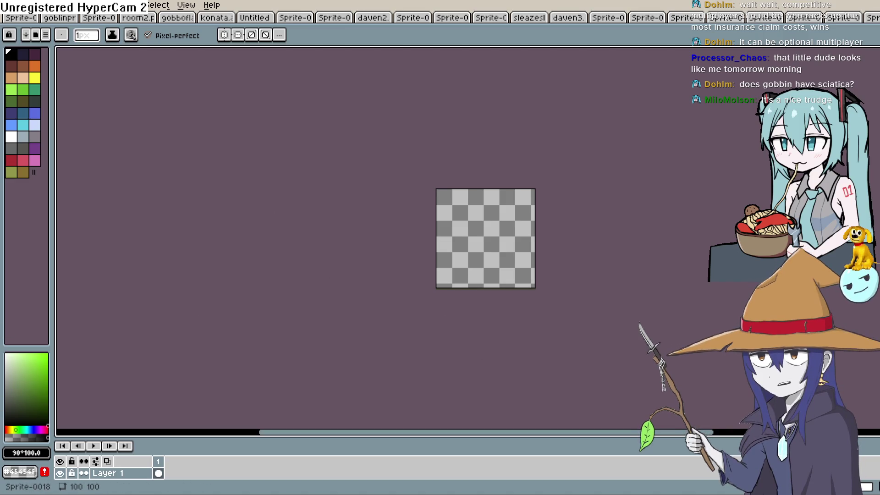
key(alt+Tab)
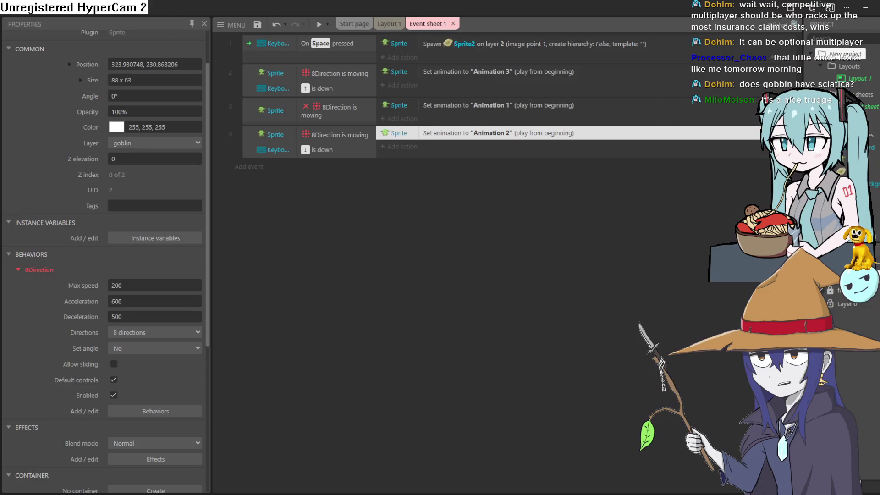
Return to the Layout 1 tab after briefly visiting the start page.
click(388, 24)
click(354, 24)
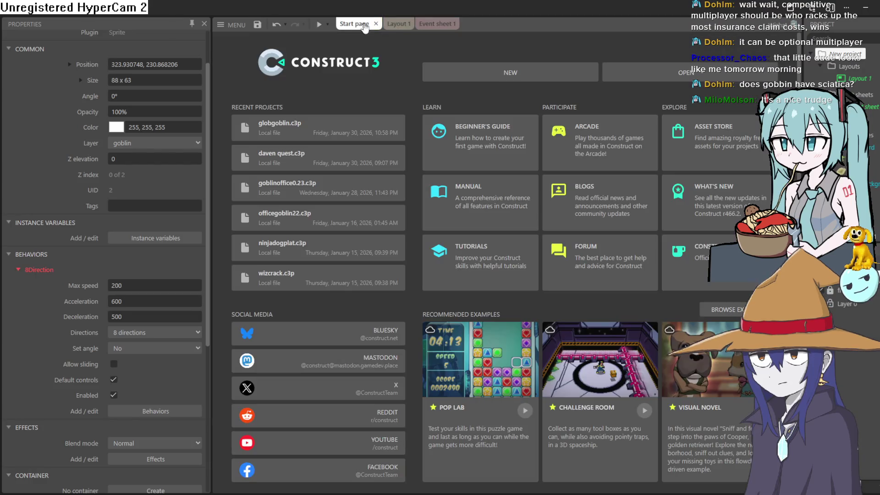
click(388, 24)
scroll(472, 268, up, 3)
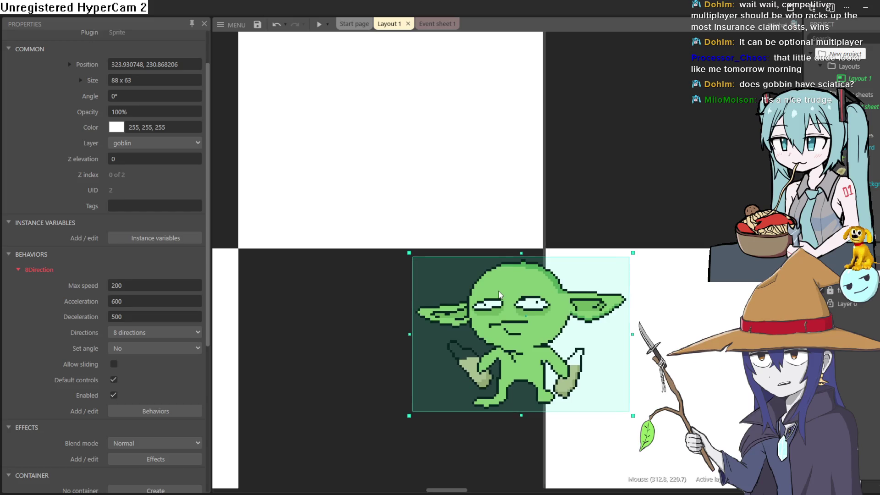
scroll(524, 274, down, 2)
scroll(557, 237, down, 4)
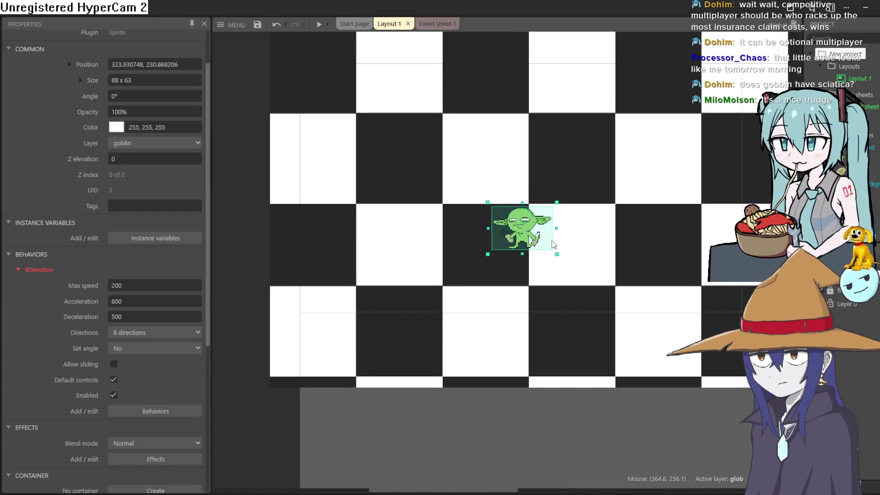
Preview the game and walk the goblin around, checking its front and back walk animations.
click(320, 25)
key(Up)
key(Left)
key(Right)
key(Right)
key(Down)
key(Left)
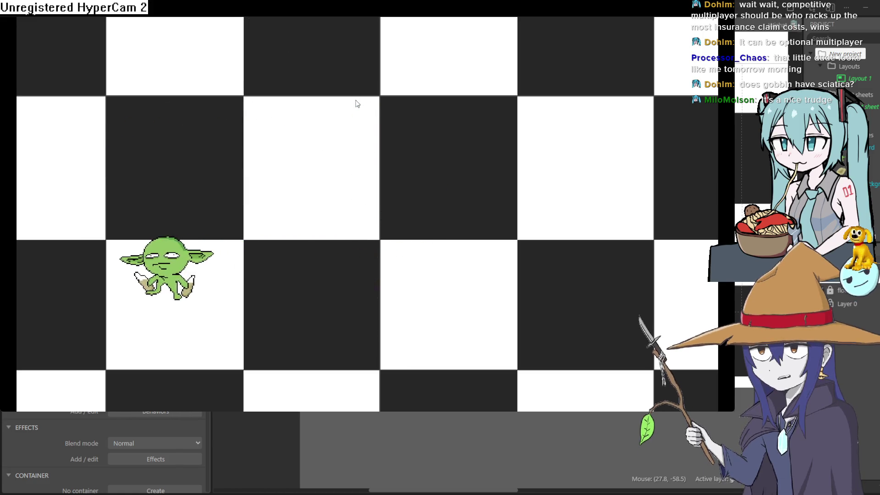
key(Right)
key(Down)
key(Right)
key(Up)
key(Left)
key(Down)
key(Left)
key(Right)
key(Right)
key(Up)
key(Left)
key(Down)
key(Right)
key(Up)
key(Left)
key(Left)
key(Down)
key(Right)
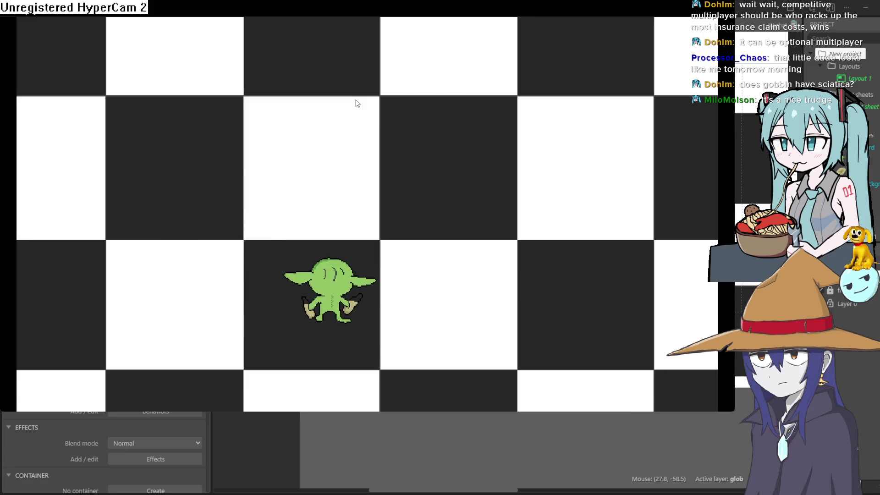
key(Up)
key(Right)
key(Down)
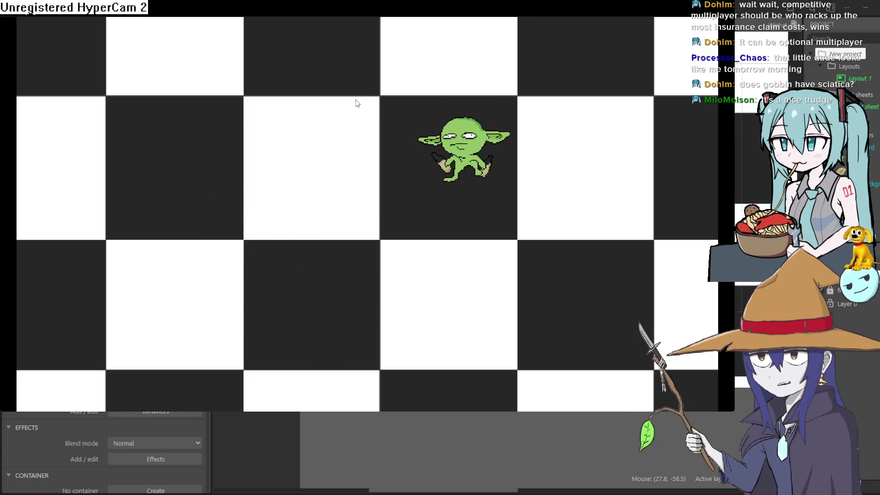
key(Down)
Spawn rocks under the goblin while walking it up, right and down.
key(Left)
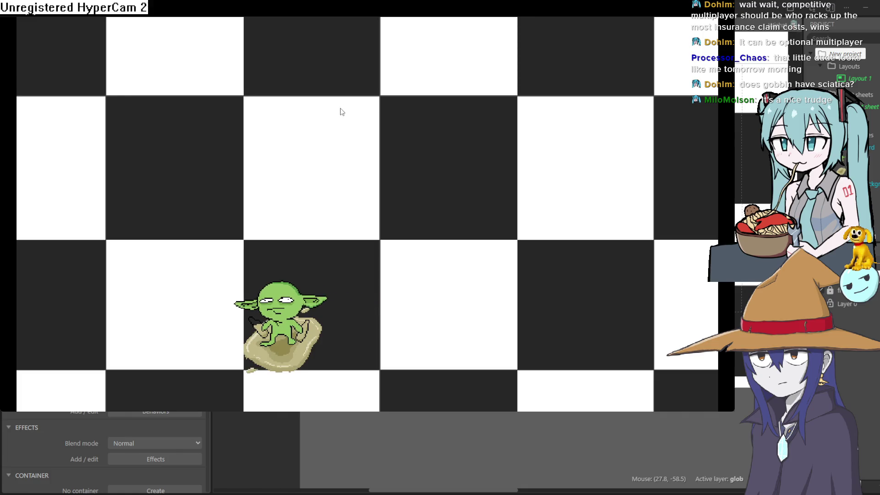
key(Up)
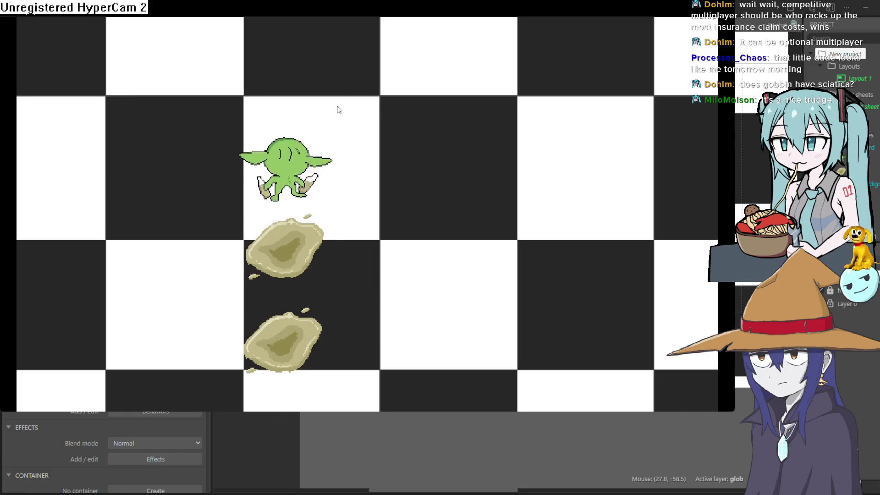
key(Right)
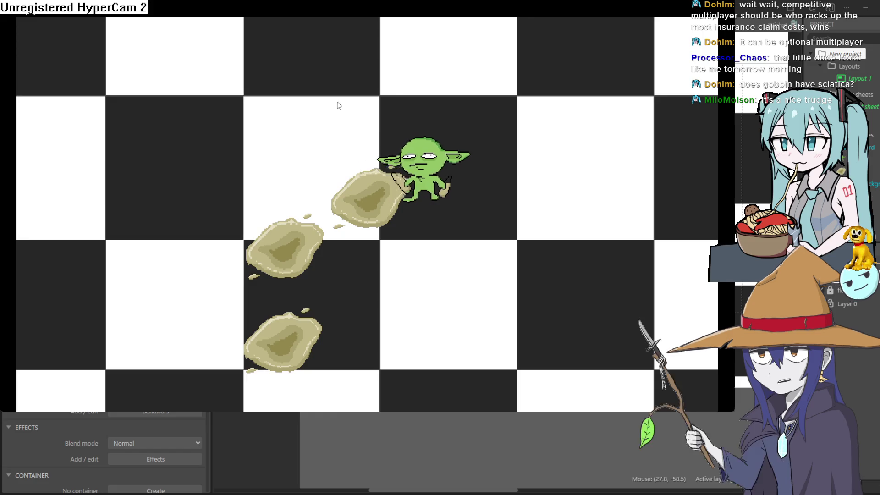
key(Down)
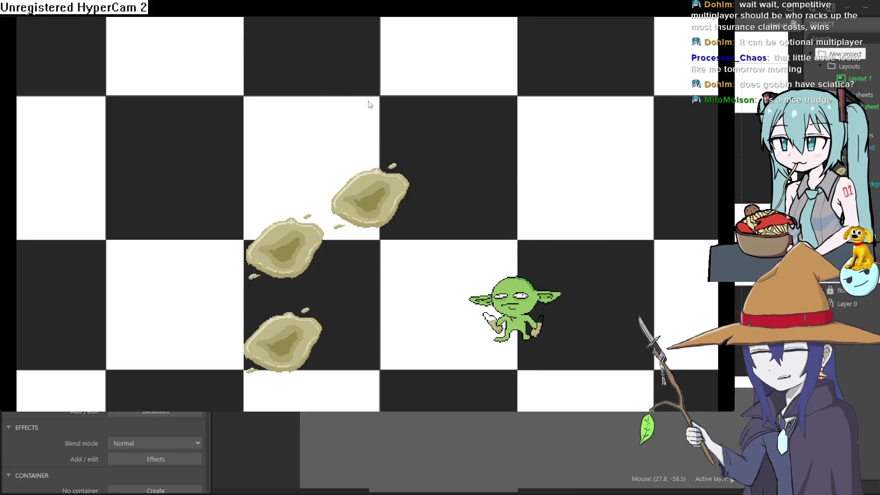
Close the preview, recentre the Layout 1 view, and switch to Aseprite.
click(864, 18)
mouse_move(452, 89)
mouse_down()
mouse_move(534, 167)
mouse_move(679, 390)
mouse_up()
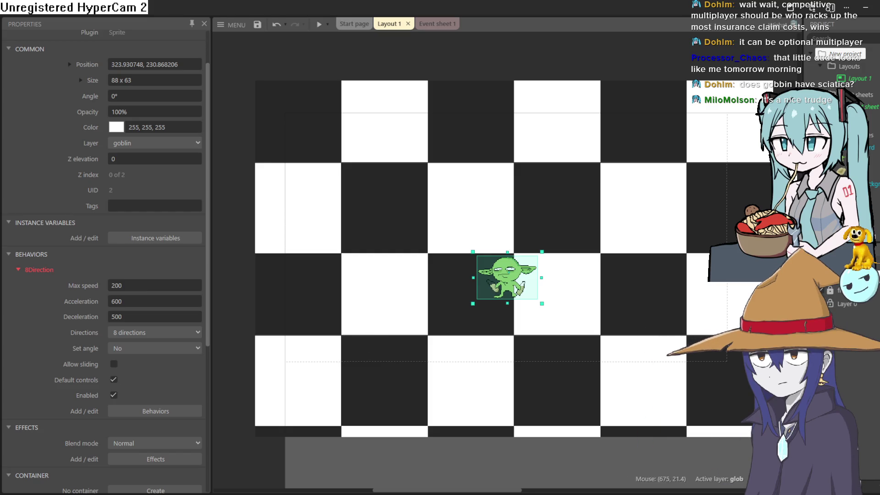
key(alt+Tab)
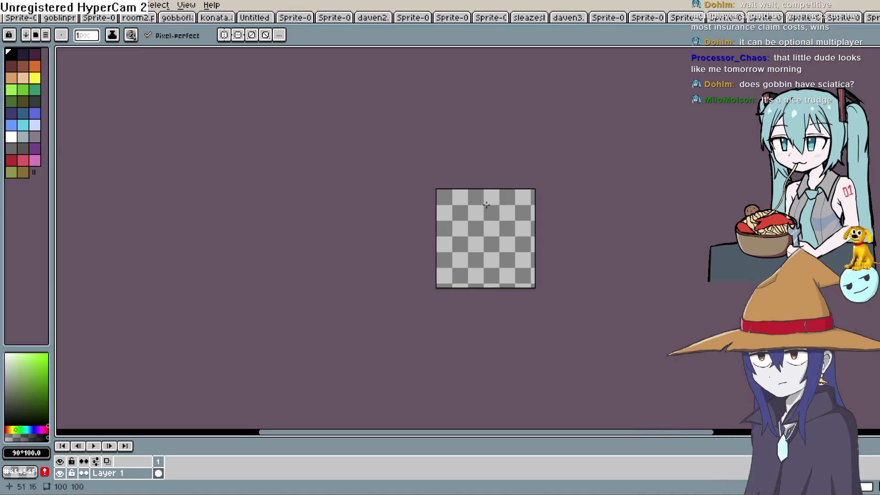
Zoom into the Sprite-0018 canvas and frame the circle drawing.
scroll(486, 205, up, 4)
drag(452, 266, 417, 153)
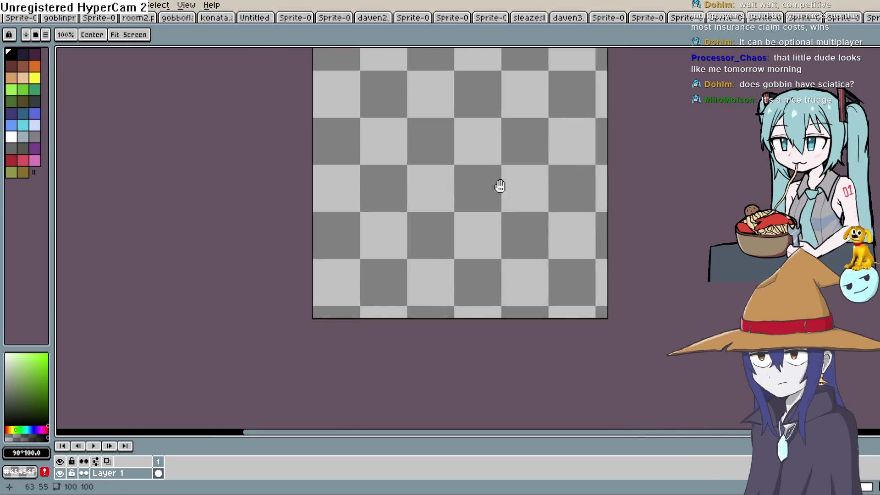
drag(496, 184, 491, 241)
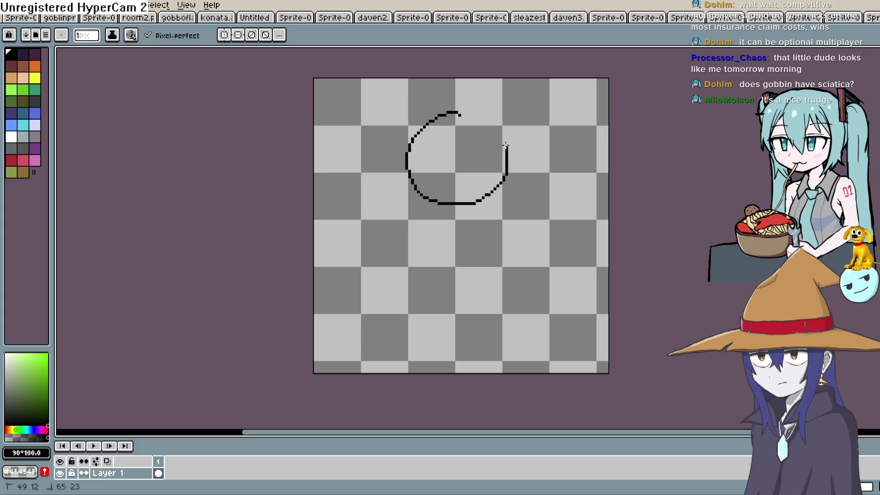
scroll(479, 123, up, 4)
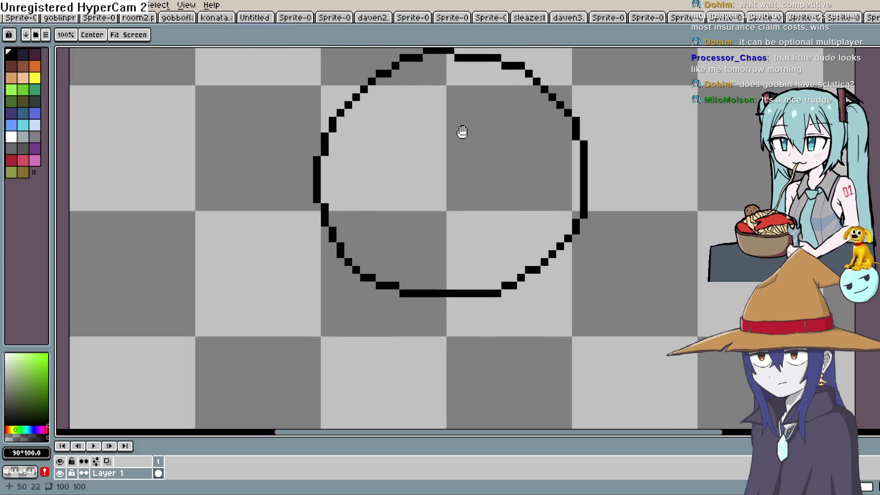
drag(461, 132, 462, 123)
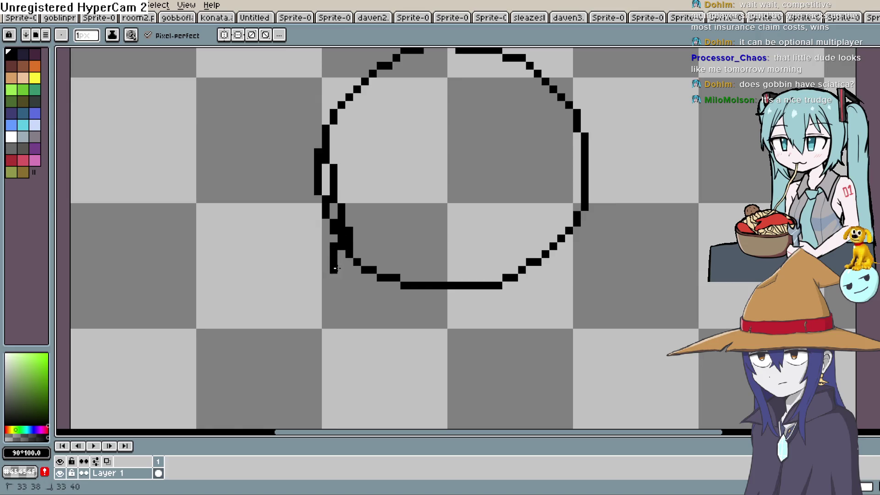
Draw a slightly bent vertical black line down through the circle, undoing mistakes.
mouse_move(458, 119)
mouse_down()
mouse_move(458, 284)
mouse_move(479, 192)
mouse_move(468, 147)
mouse_move(455, 197)
mouse_up()
key(ctrl+z)
mouse_move(441, 94)
mouse_down()
mouse_move(409, 236)
mouse_move(417, 364)
mouse_up()
mouse_move(446, 326)
mouse_down()
mouse_move(438, 255)
mouse_move(438, 274)
mouse_up()
click(436, 259)
key(ctrl+z)
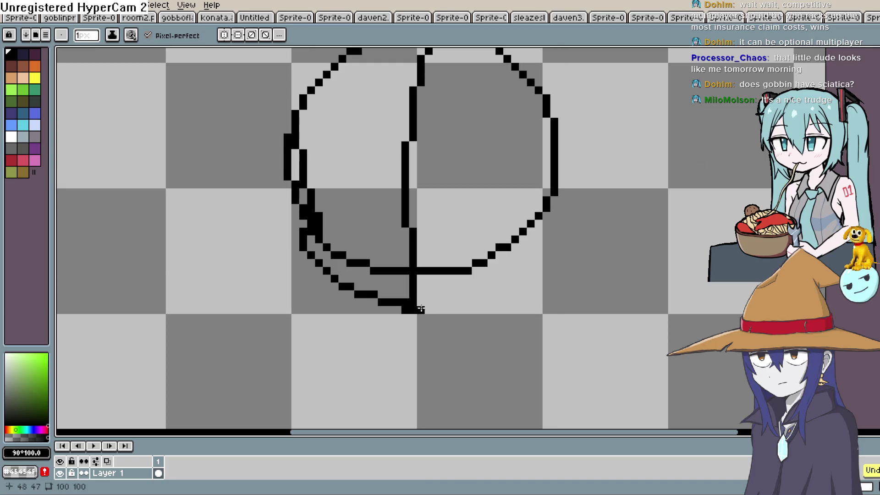
drag(583, 192, 532, 224)
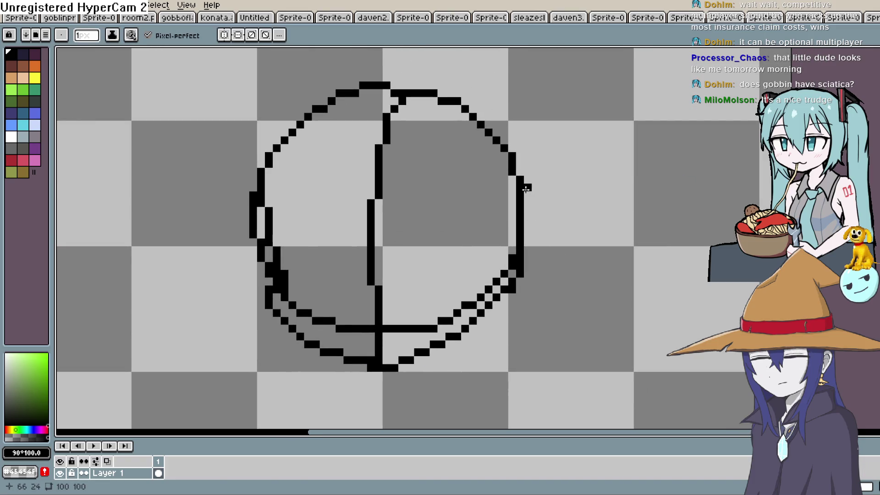